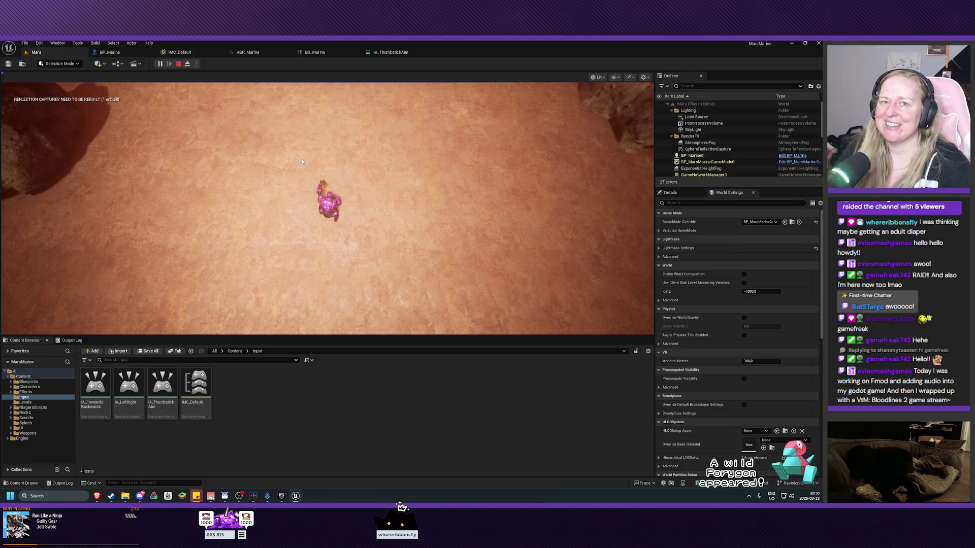
# Step: End the play-test, fly the camera across the Mars terrain toward the rocks, then return to BP_Marine
pyautogui.press('Escape')
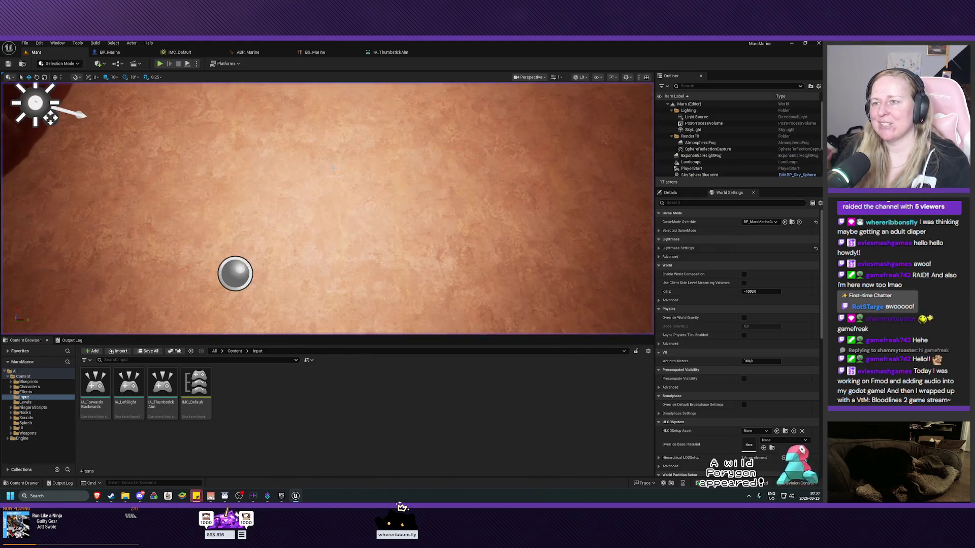
pyautogui.scroll(-6, 333, 169)
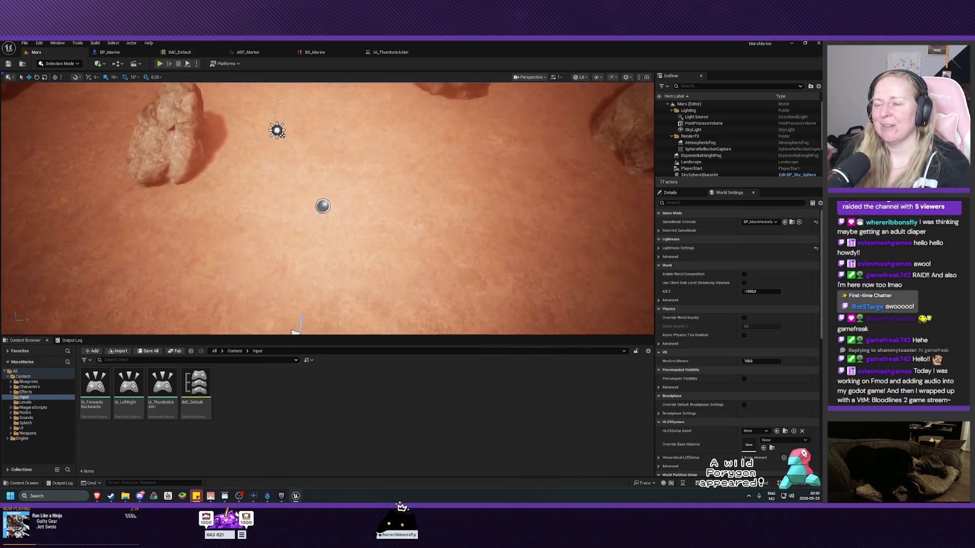
pyautogui.moveTo(334, 169)
pyautogui.mouseDown()
pyautogui.moveTo(305, 169)
pyautogui.moveTo(346, 169)
pyautogui.moveTo(329, 169)
pyautogui.mouseUp()
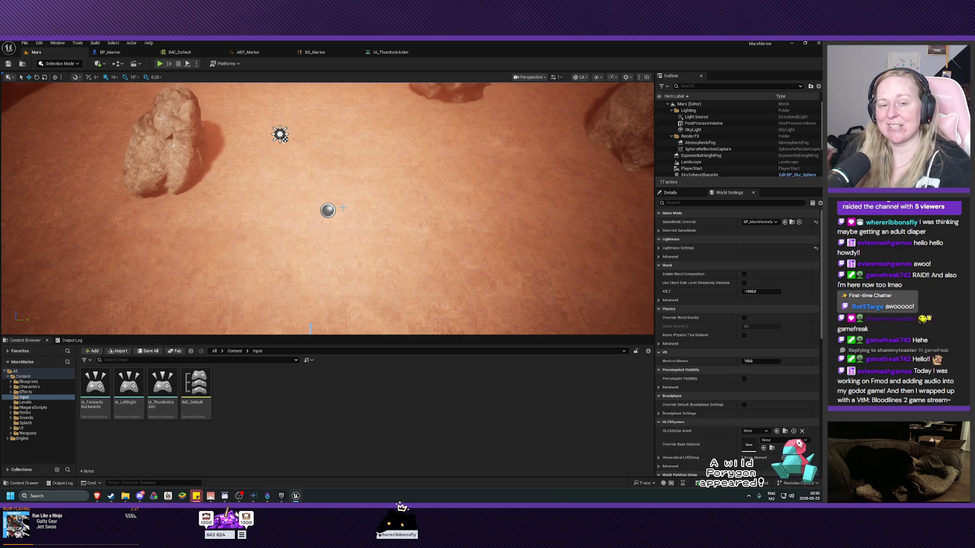
pyautogui.moveTo(335, 207); pyautogui.dragTo(349, 185)
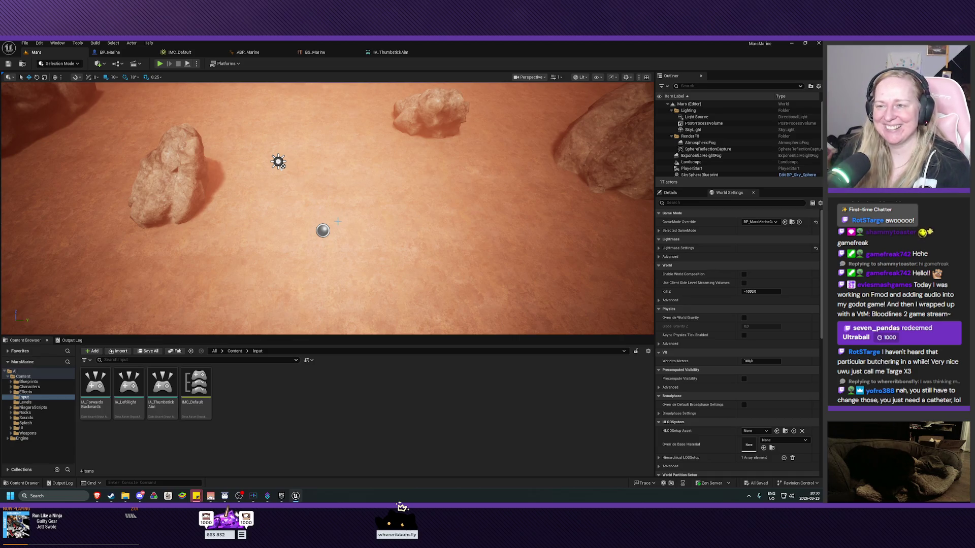
pyautogui.moveTo(327, 208); pyautogui.dragTo(312, 188)
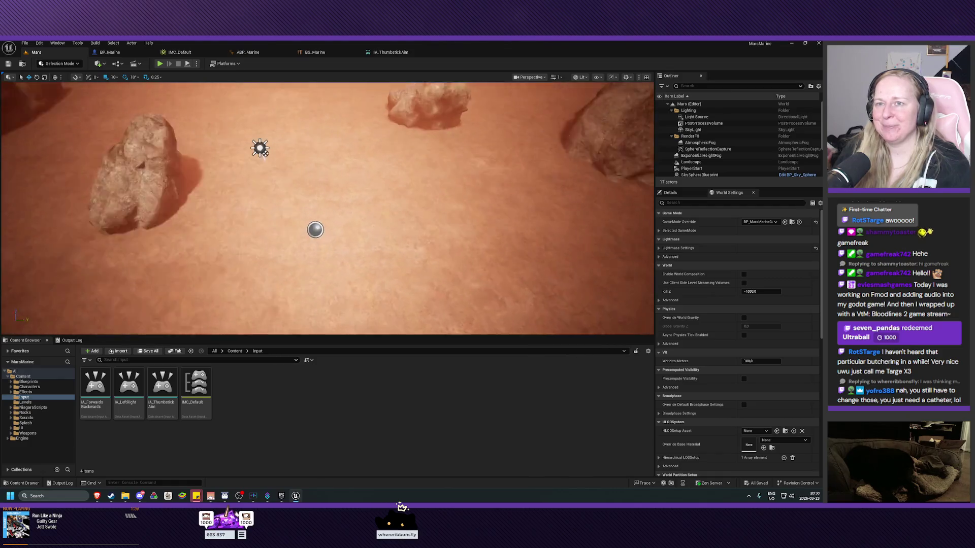
pyautogui.click(110, 52)
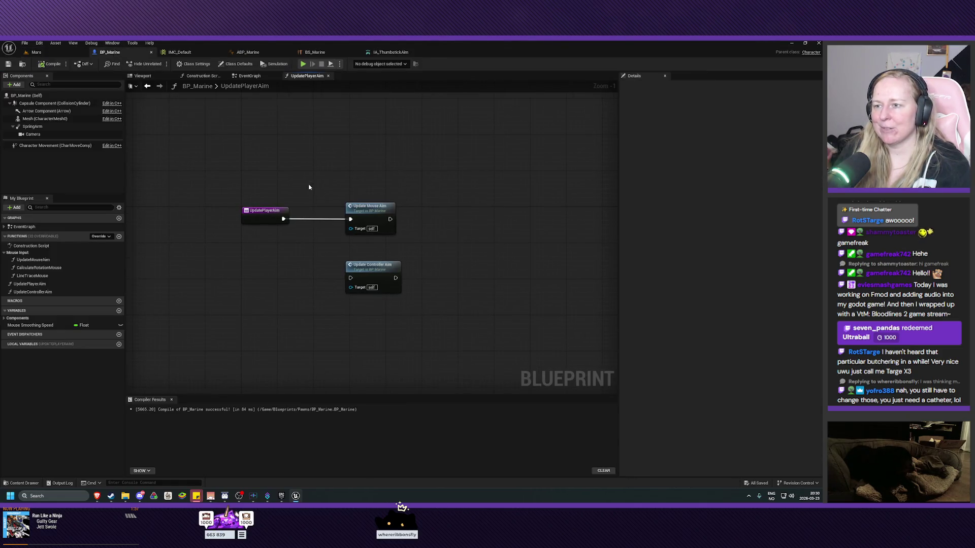
# Step: Open the UpdateControllerAim function graph and set its Category to ControllerInput
pyautogui.click(364, 268)
pyautogui.doubleClick(365, 268)
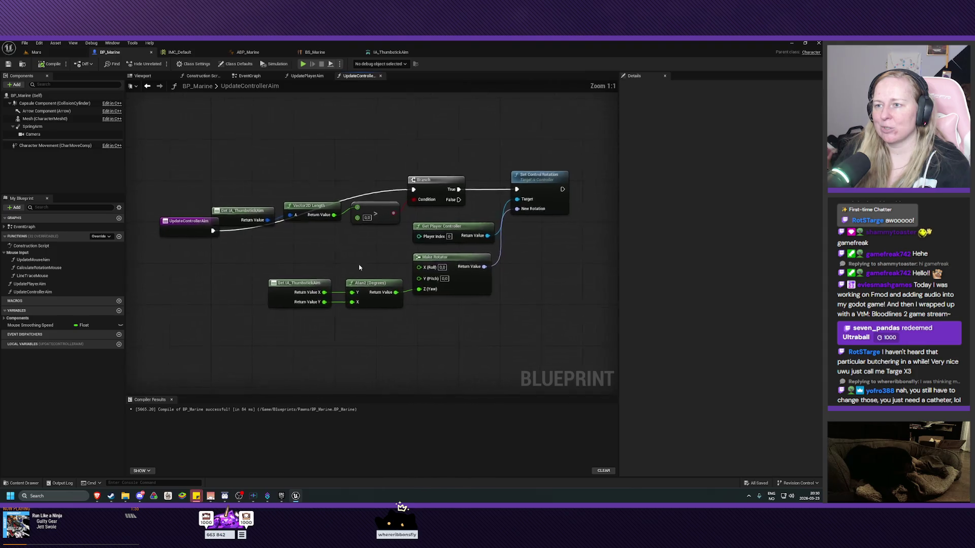
pyautogui.moveTo(367, 249); pyautogui.dragTo(346, 276)
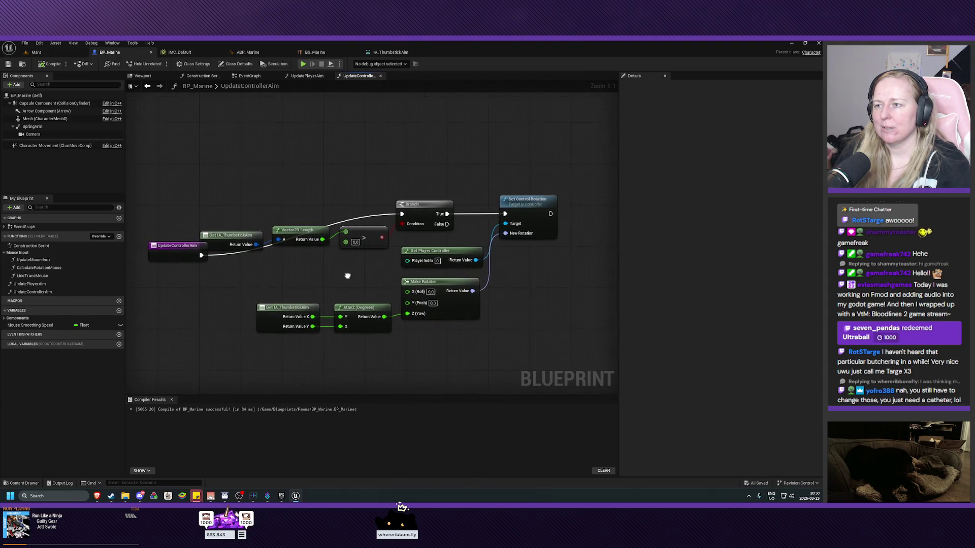
pyautogui.click(55, 292)
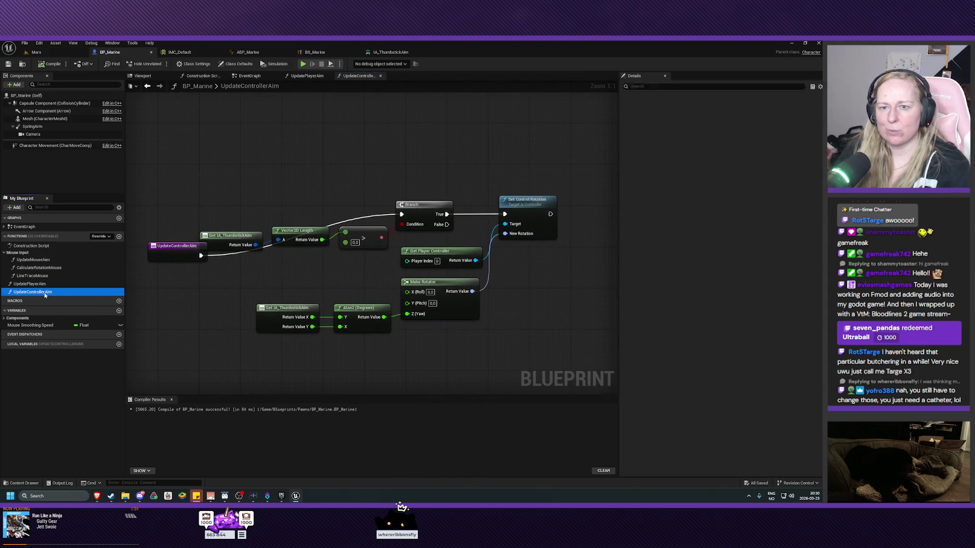
pyautogui.click(728, 113)
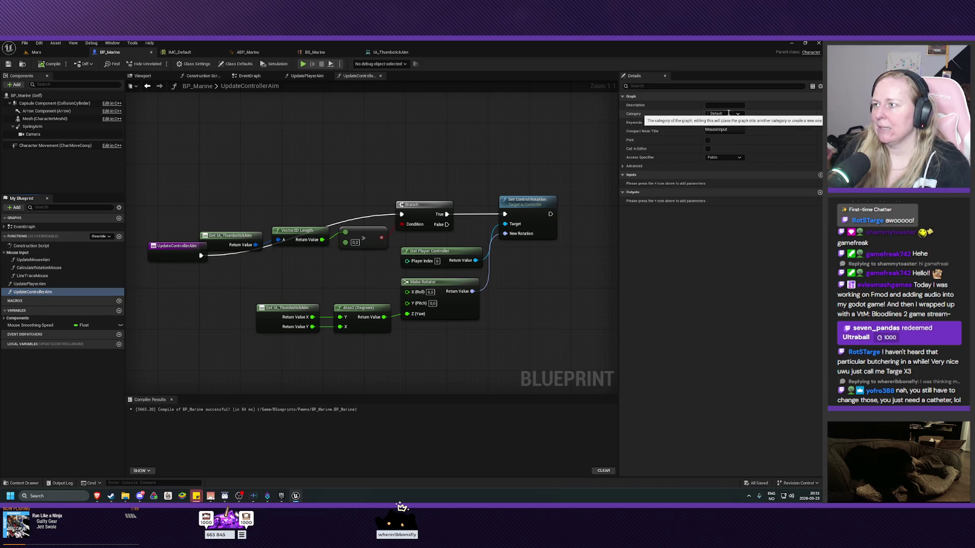
pyautogui.write('Co')
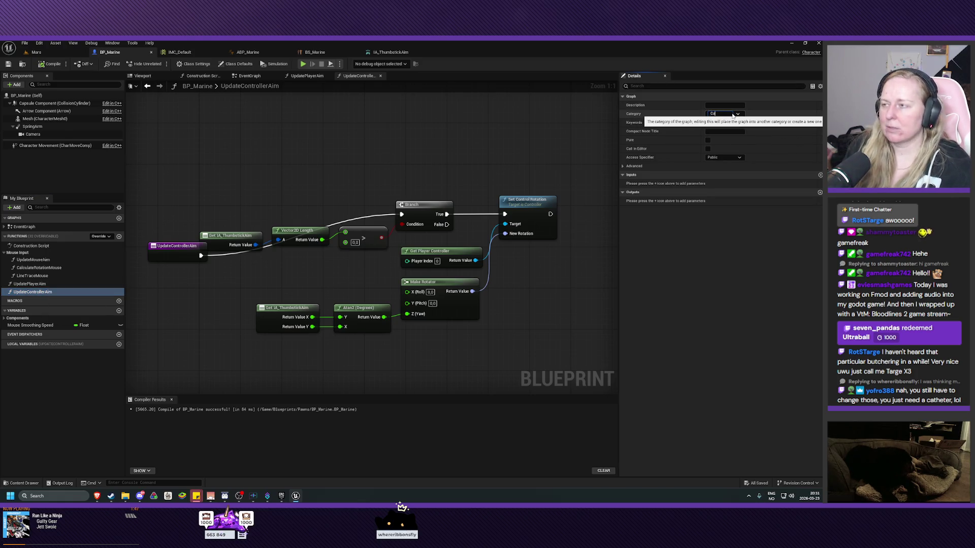
pyautogui.write('ntrollerInput')
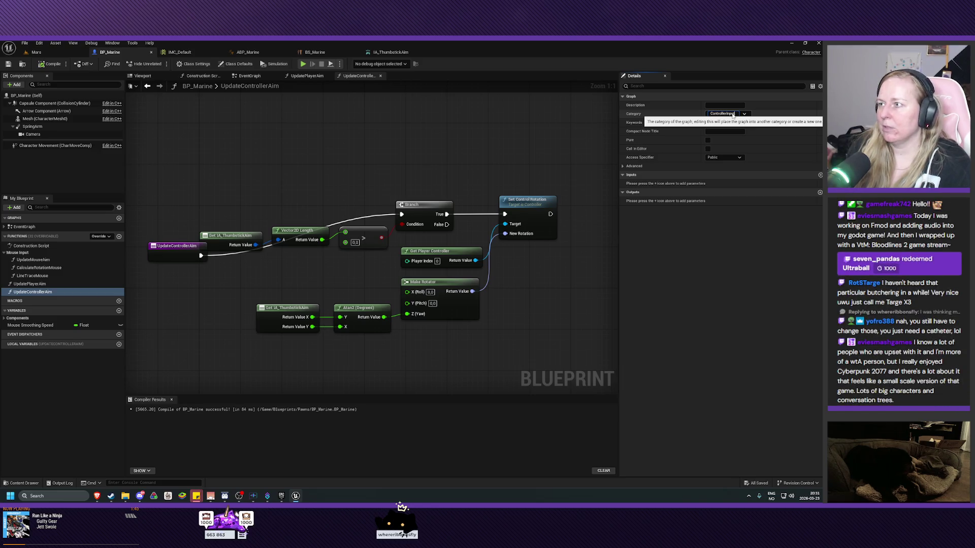
pyautogui.press('Return')
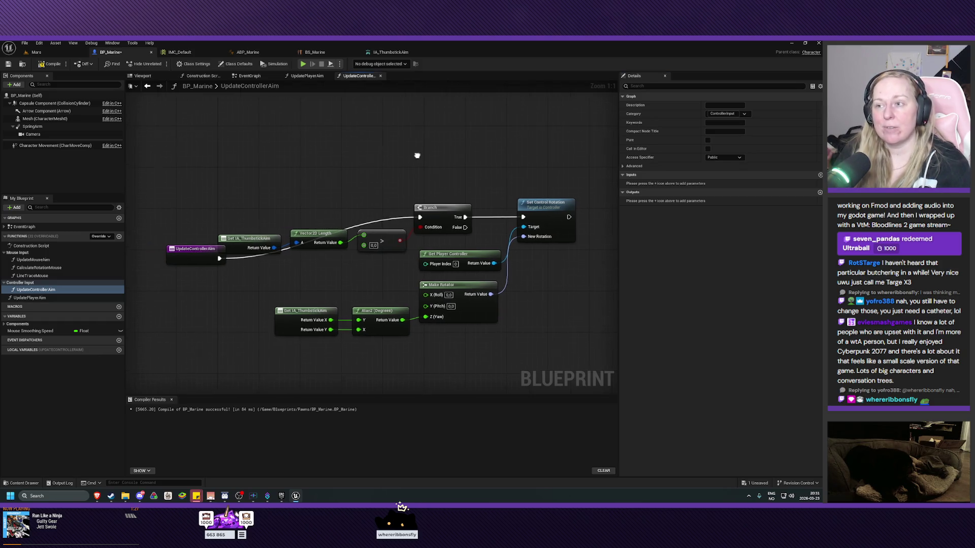
# Step: Move the UpdateControllerAim entry node level with the Branch, then compile and save BP_Marine
pyautogui.click(188, 248)
pyautogui.moveTo(188, 248)
pyautogui.mouseDown()
pyautogui.moveTo(190, 217)
pyautogui.moveTo(239, 214)
pyautogui.mouseUp()
pyautogui.moveTo(322, 288); pyautogui.dragTo(257, 276)
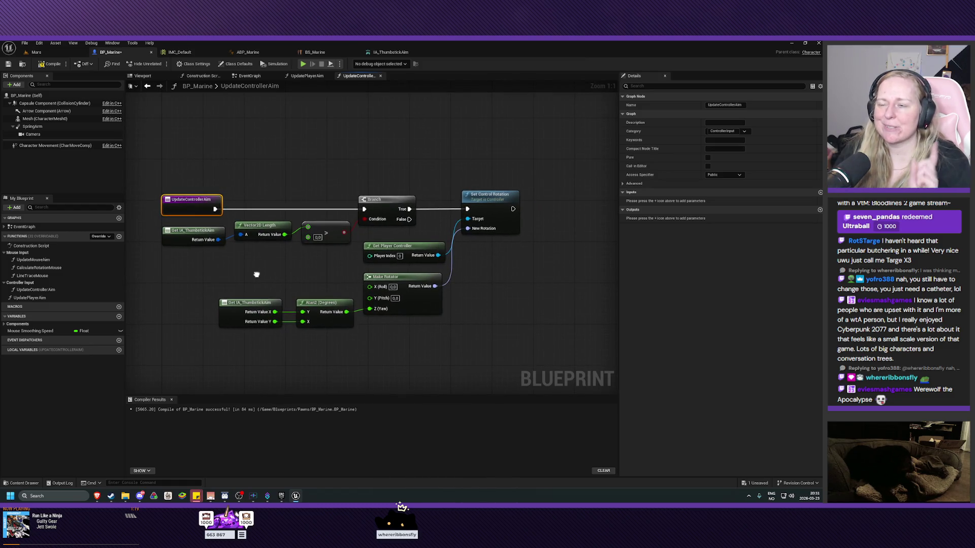
pyautogui.moveTo(257, 275); pyautogui.dragTo(311, 278)
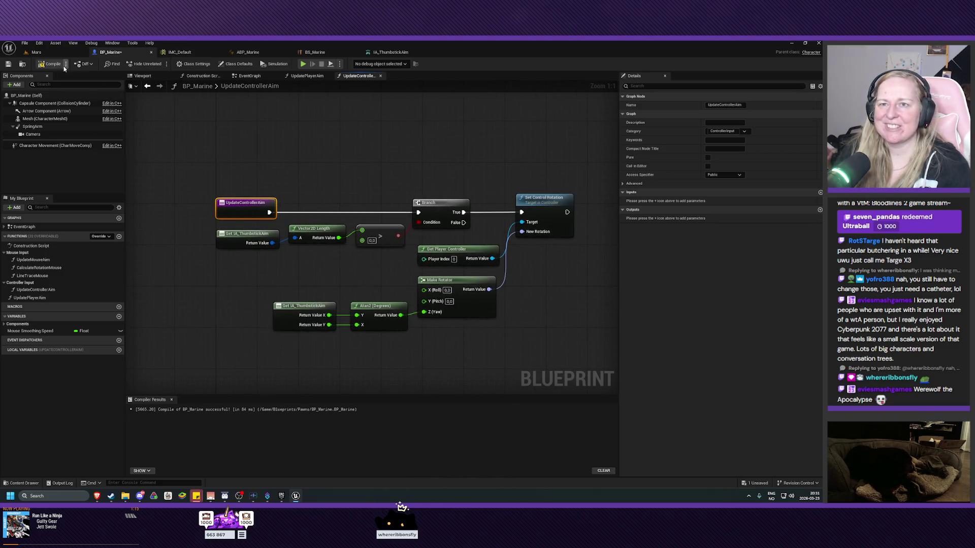
pyautogui.click(49, 64)
pyautogui.click(7, 64)
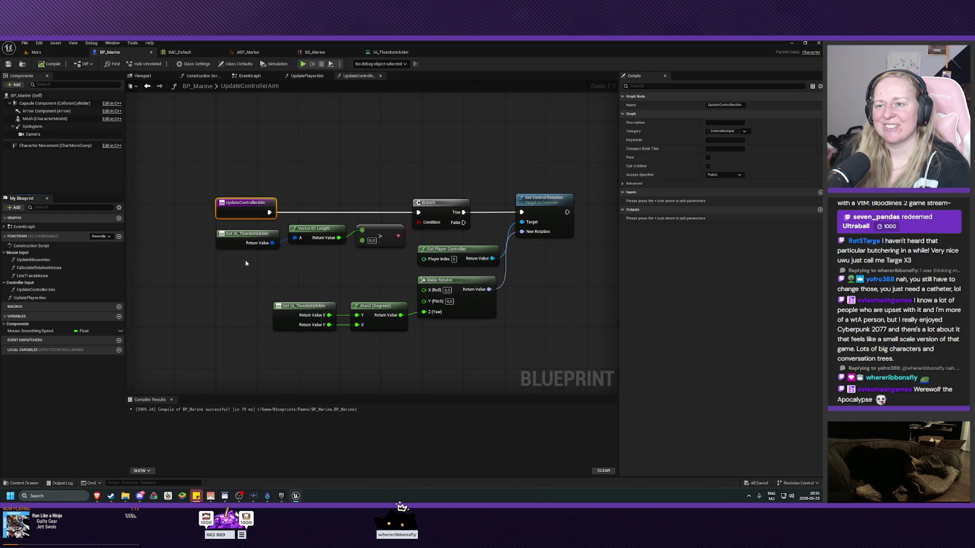
# Step: Nudge the Branch node right and select the thumbstick, Atan2 and Make Rotator nodes together
pyautogui.moveTo(298, 264)
pyautogui.mouseDown()
pyautogui.moveTo(262, 265)
pyautogui.moveTo(289, 289)
pyautogui.moveTo(276, 227)
pyautogui.moveTo(287, 261)
pyautogui.mouseUp()
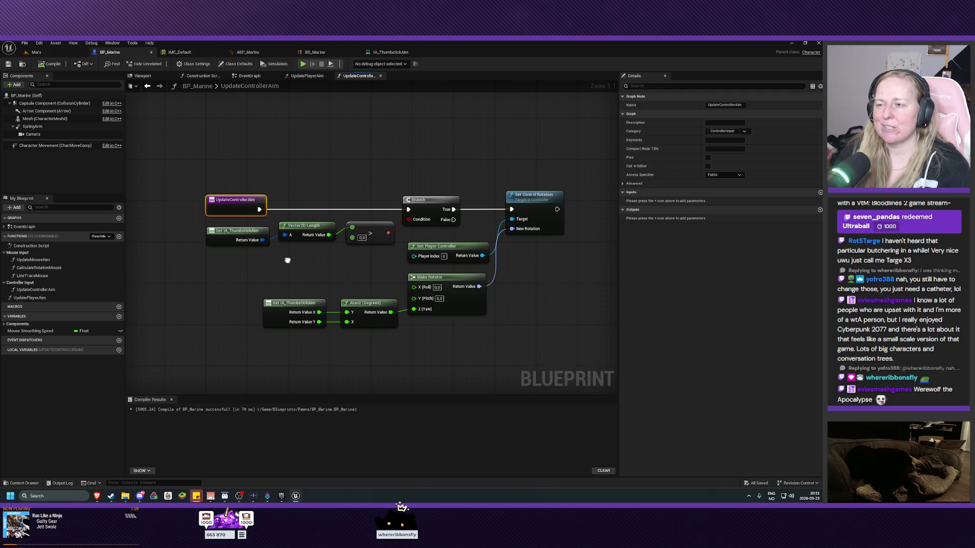
pyautogui.moveTo(288, 260); pyautogui.dragTo(265, 259)
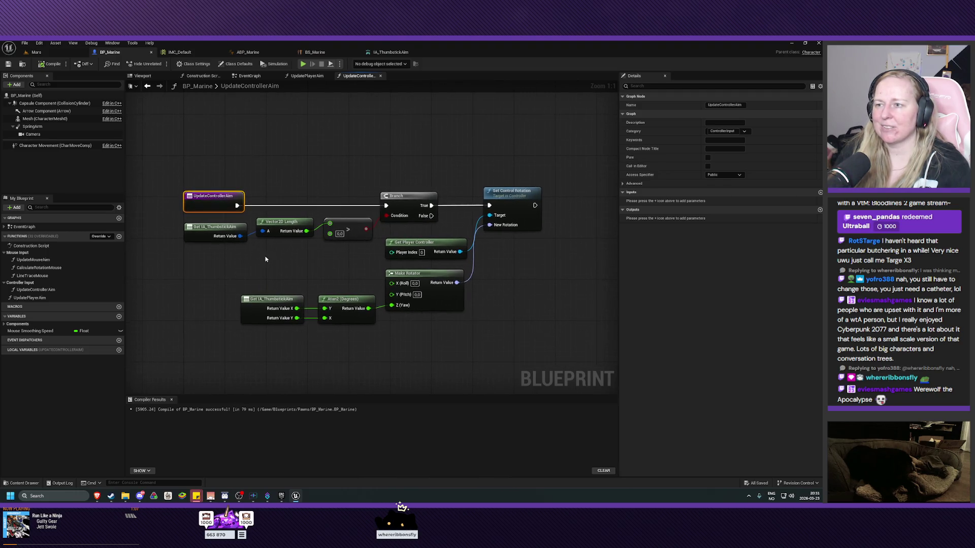
pyautogui.moveTo(406, 201); pyautogui.dragTo(412, 201)
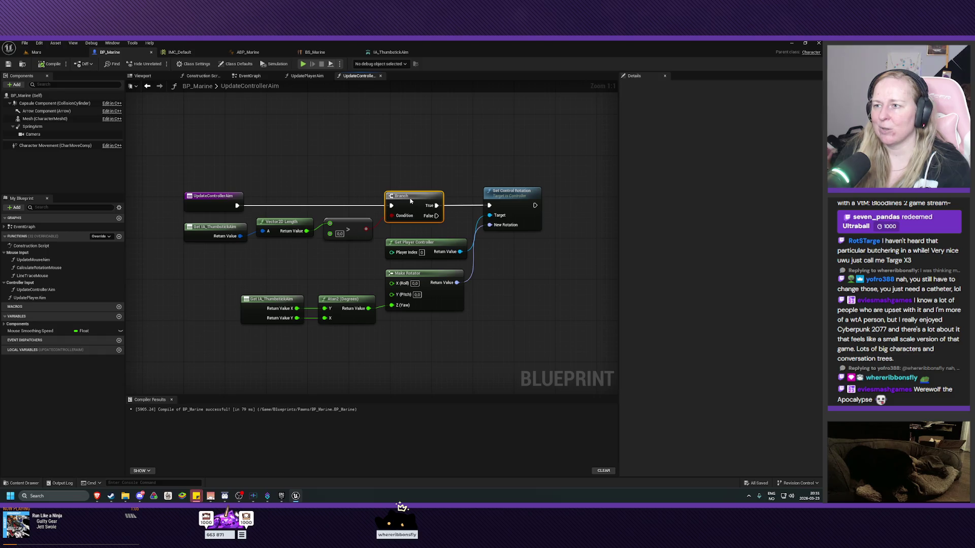
pyautogui.click(305, 269)
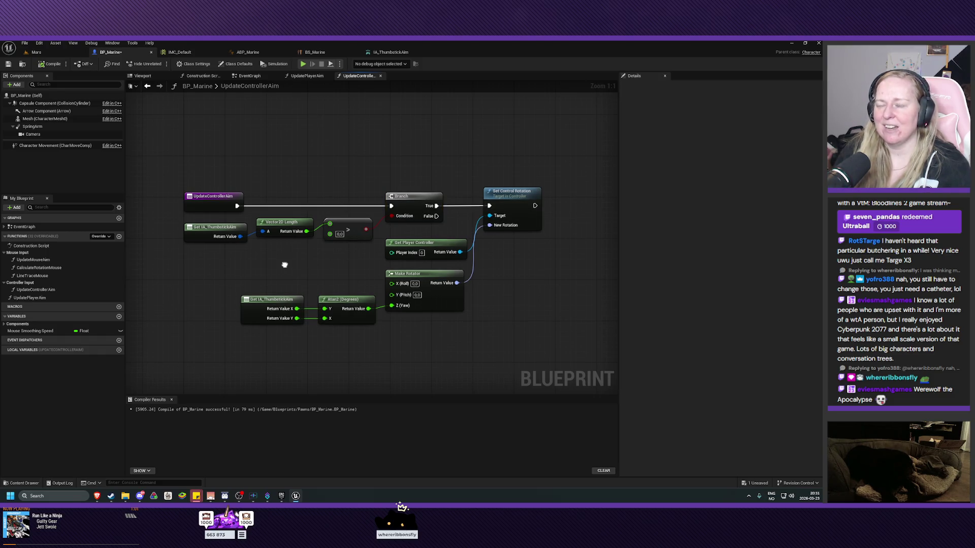
pyautogui.moveTo(285, 265)
pyautogui.mouseDown()
pyautogui.moveTo(292, 287)
pyautogui.moveTo(284, 253)
pyautogui.mouseUp()
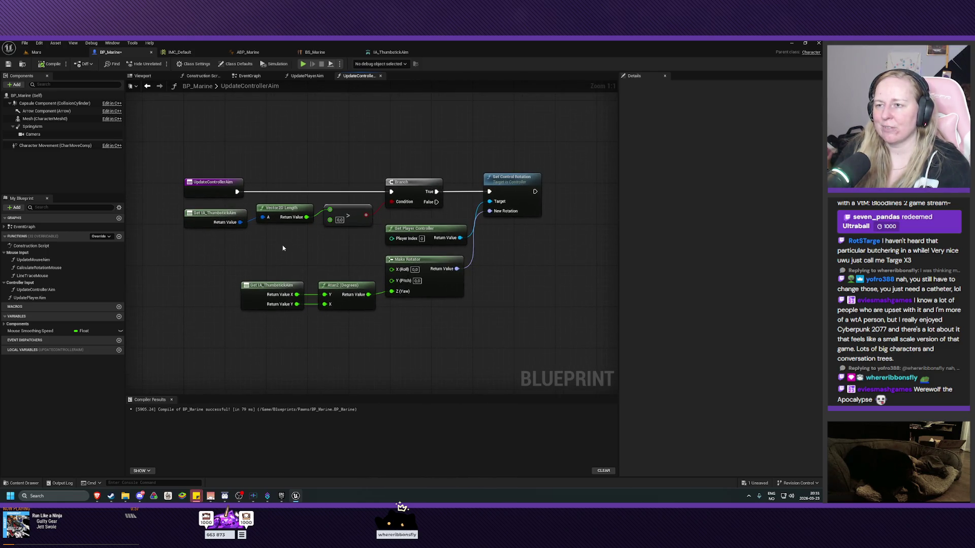
pyautogui.moveTo(283, 247); pyautogui.dragTo(293, 266)
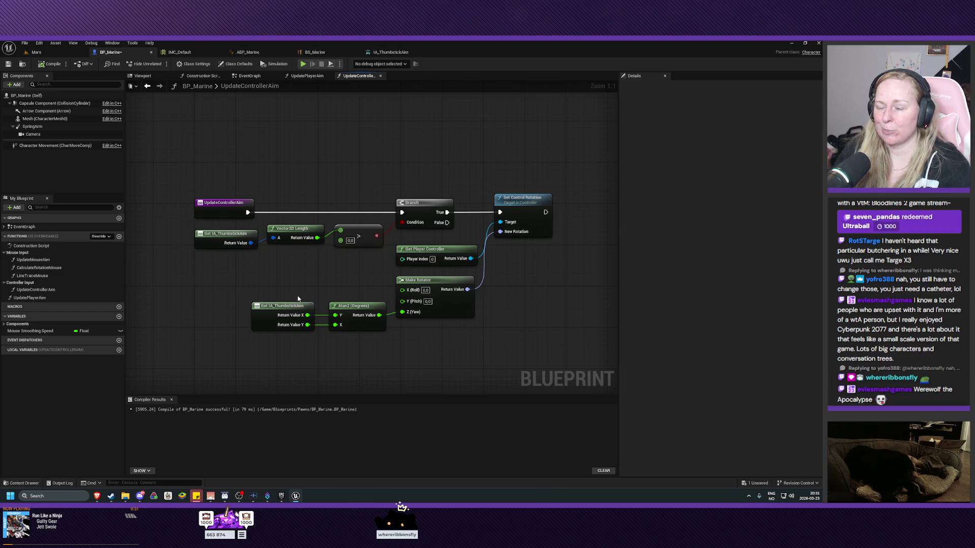
pyautogui.moveTo(324, 277)
pyautogui.mouseDown()
pyautogui.moveTo(303, 283)
pyautogui.moveTo(313, 313)
pyautogui.mouseUp()
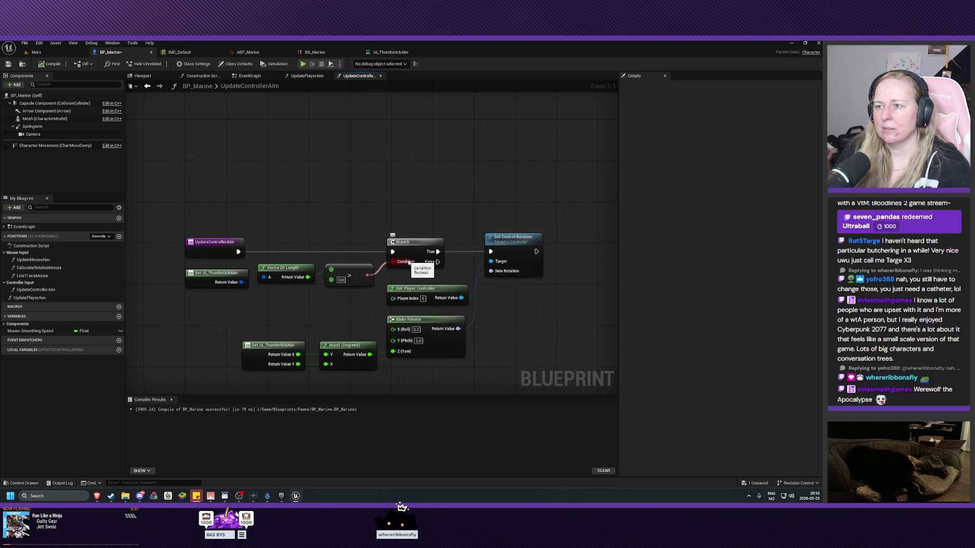
pyautogui.moveTo(567, 316); pyautogui.dragTo(518, 285)
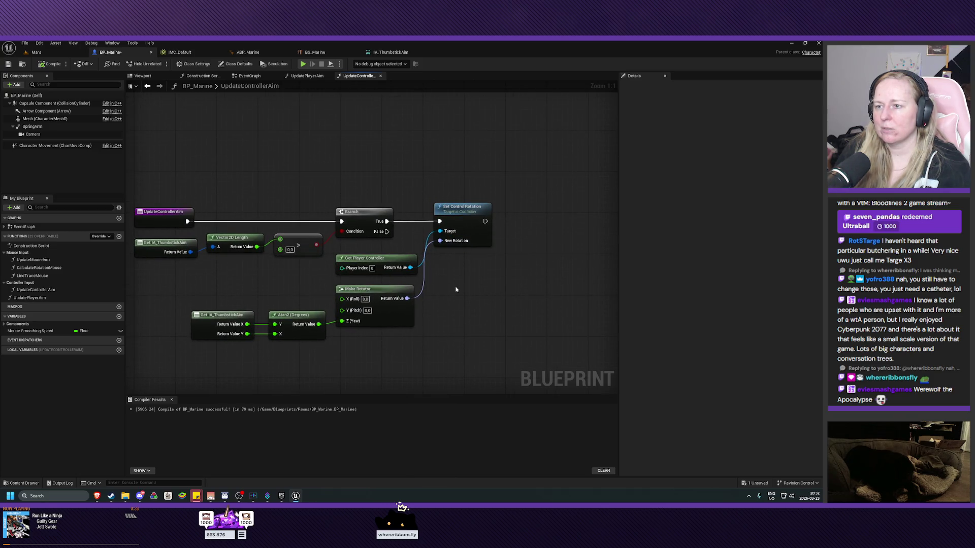
pyautogui.moveTo(451, 299); pyautogui.dragTo(485, 304)
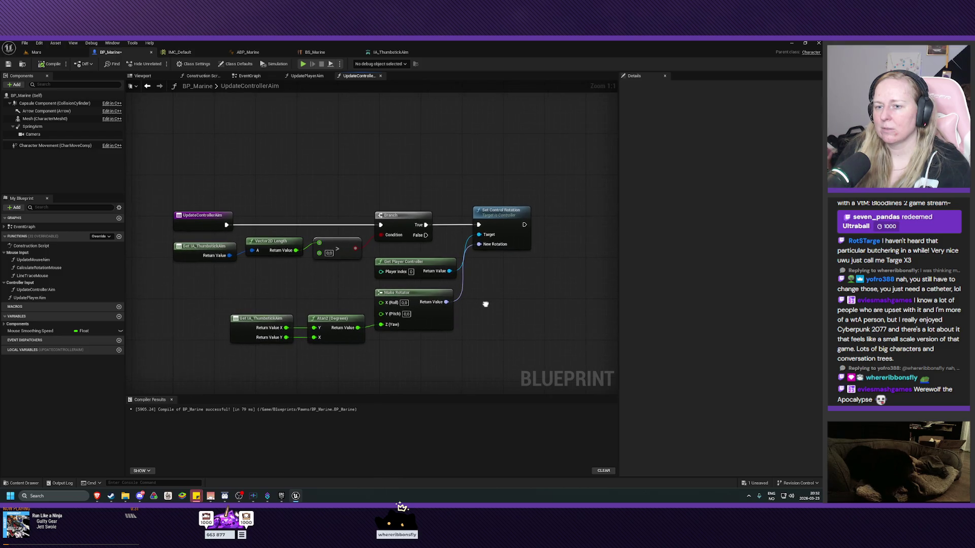
pyautogui.scroll(-1, 485, 306)
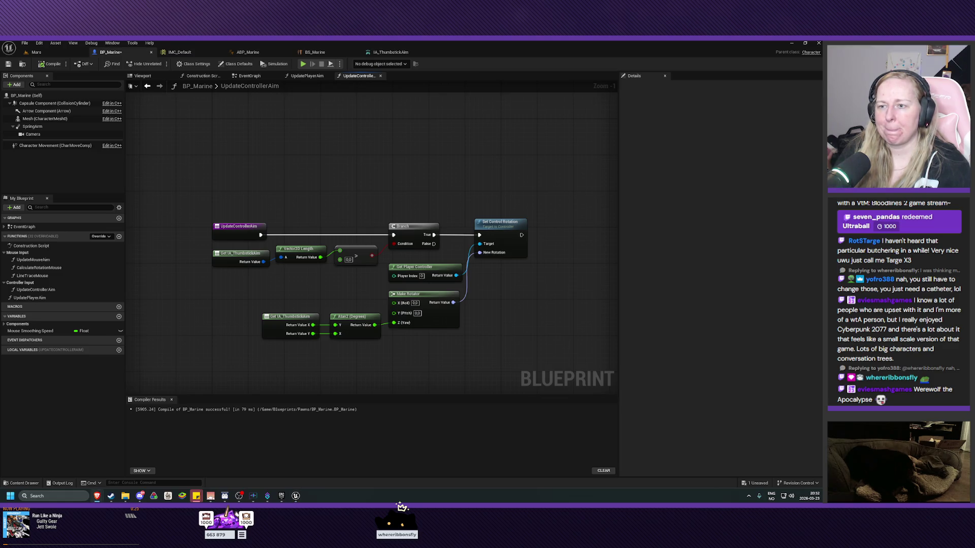
pyautogui.moveTo(479, 331)
pyautogui.mouseDown()
pyautogui.moveTo(464, 314)
pyautogui.moveTo(464, 328)
pyautogui.mouseUp()
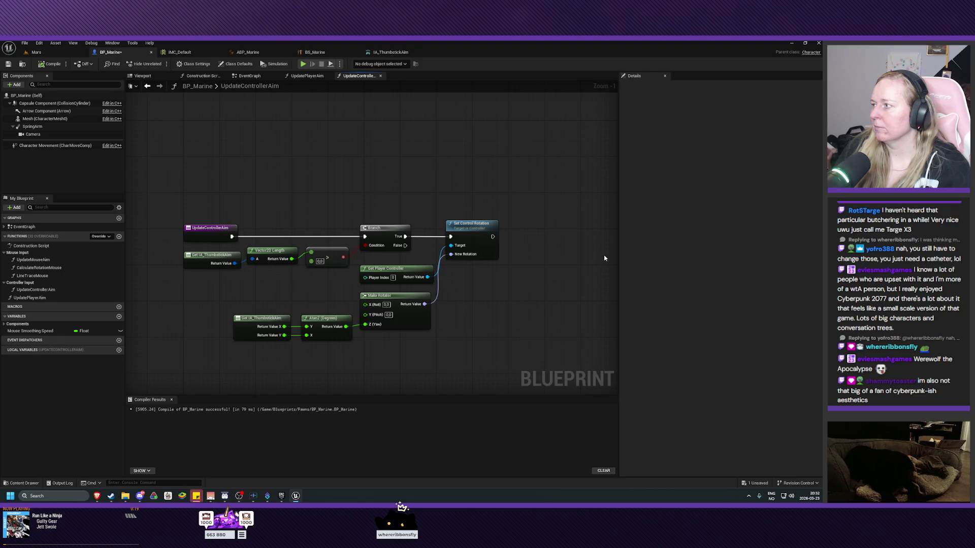
pyautogui.moveTo(246, 354); pyautogui.dragTo(425, 318)
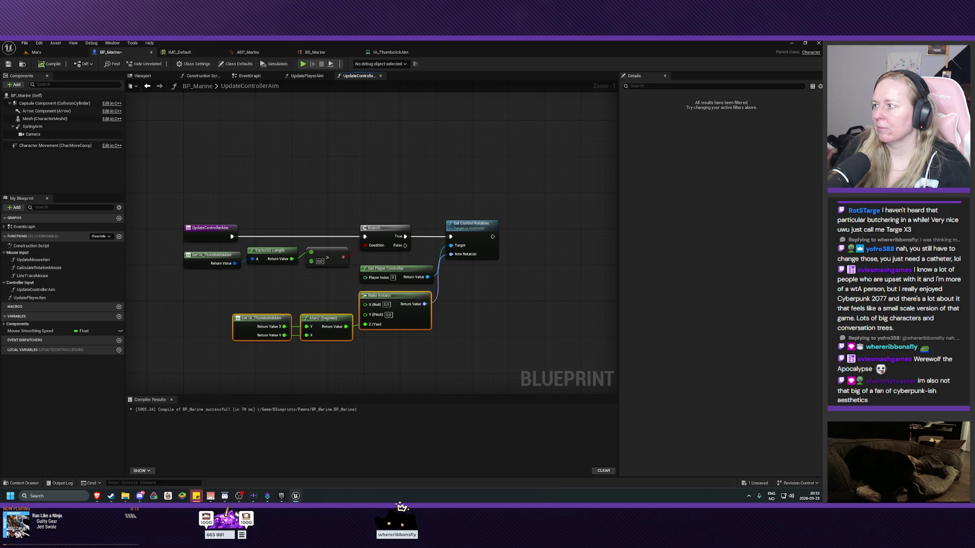
# Step: Collapse the thumbstick, Atan2 and Make Rotator nodes into a function placed under Get Player Controller
pyautogui.rightClick(405, 324)
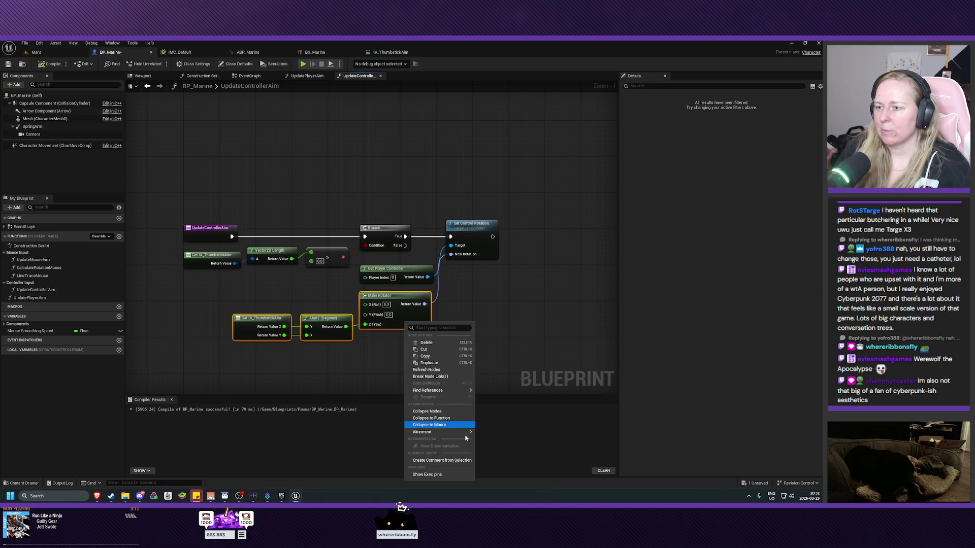
pyautogui.click(436, 418)
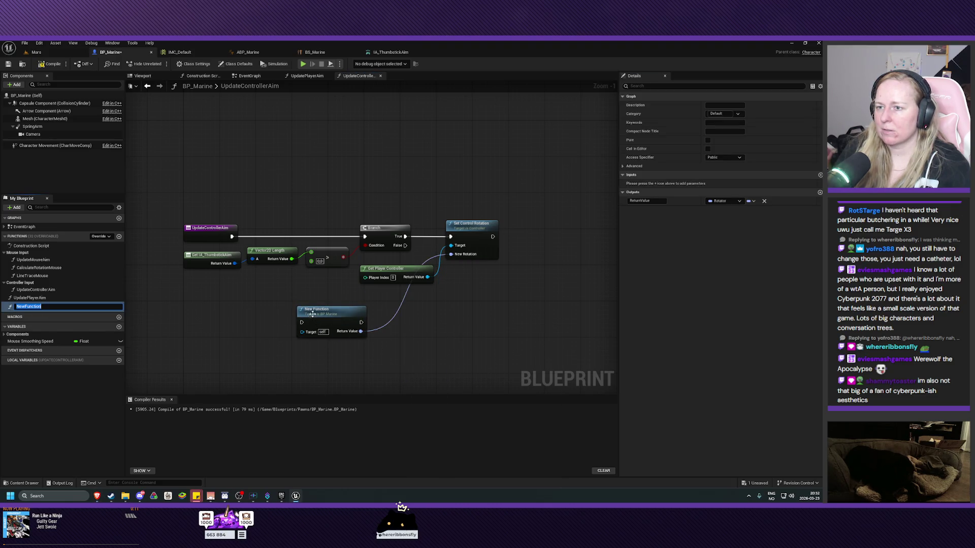
pyautogui.moveTo(312, 314); pyautogui.dragTo(290, 289)
pyautogui.moveTo(385, 273)
pyautogui.mouseDown()
pyautogui.moveTo(389, 287)
pyautogui.moveTo(362, 290)
pyautogui.moveTo(378, 265)
pyautogui.mouseUp()
pyautogui.moveTo(302, 281)
pyautogui.mouseDown()
pyautogui.moveTo(368, 302)
pyautogui.moveTo(397, 290)
pyautogui.moveTo(390, 273)
pyautogui.moveTo(381, 299)
pyautogui.mouseUp()
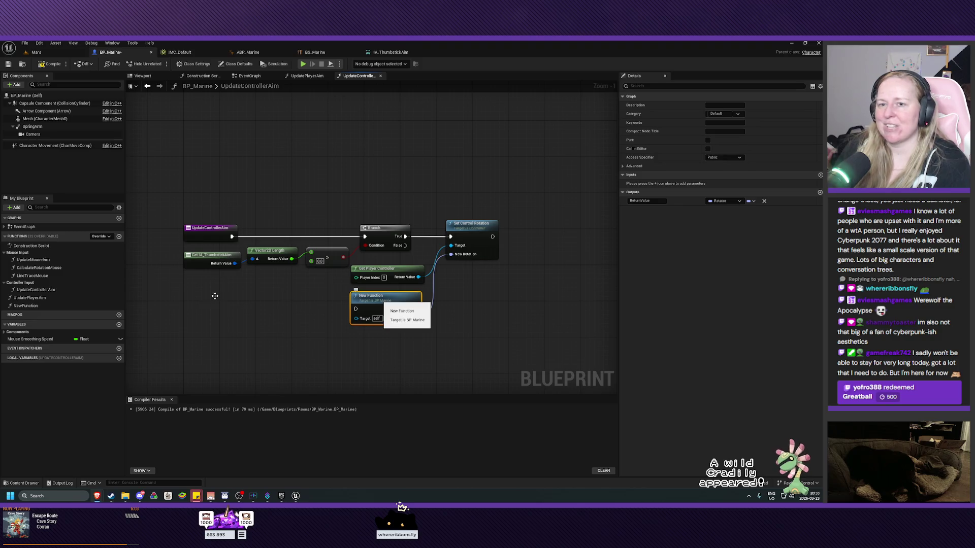
# Step: Put the new function in the ControllerInput category and make it Pure
pyautogui.click(726, 114)
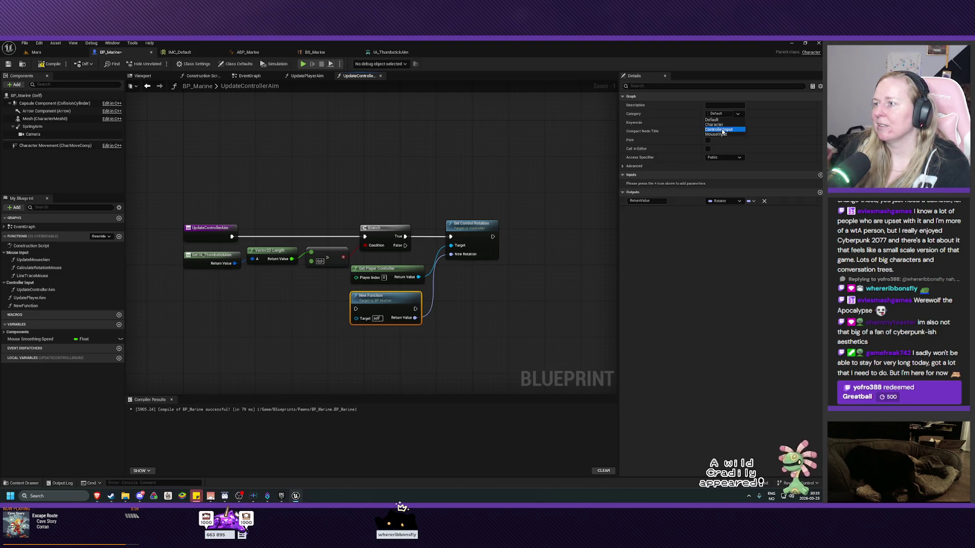
pyautogui.click(719, 130)
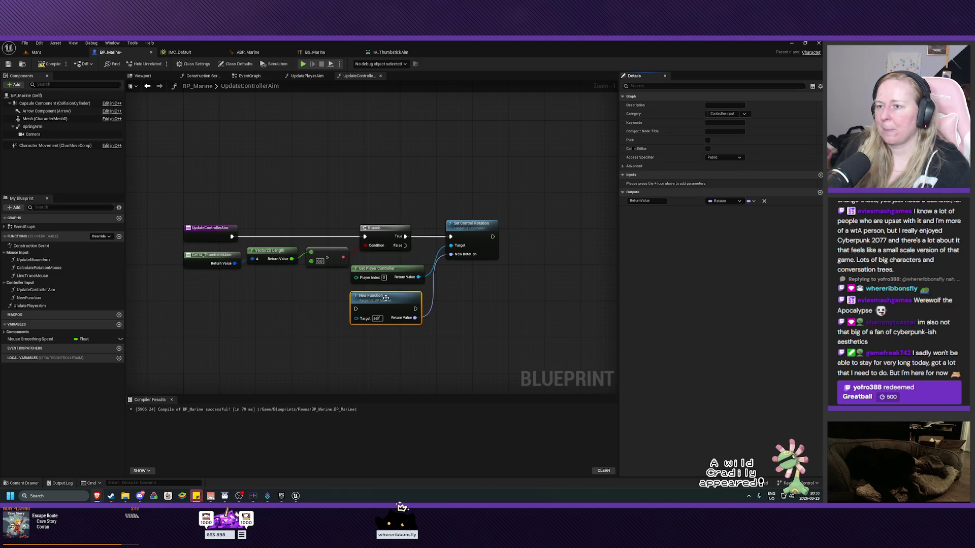
pyautogui.moveTo(386, 297)
pyautogui.mouseDown()
pyautogui.moveTo(557, 250)
pyautogui.moveTo(468, 311)
pyautogui.moveTo(338, 310)
pyautogui.moveTo(400, 302)
pyautogui.mouseUp()
pyautogui.click(708, 140)
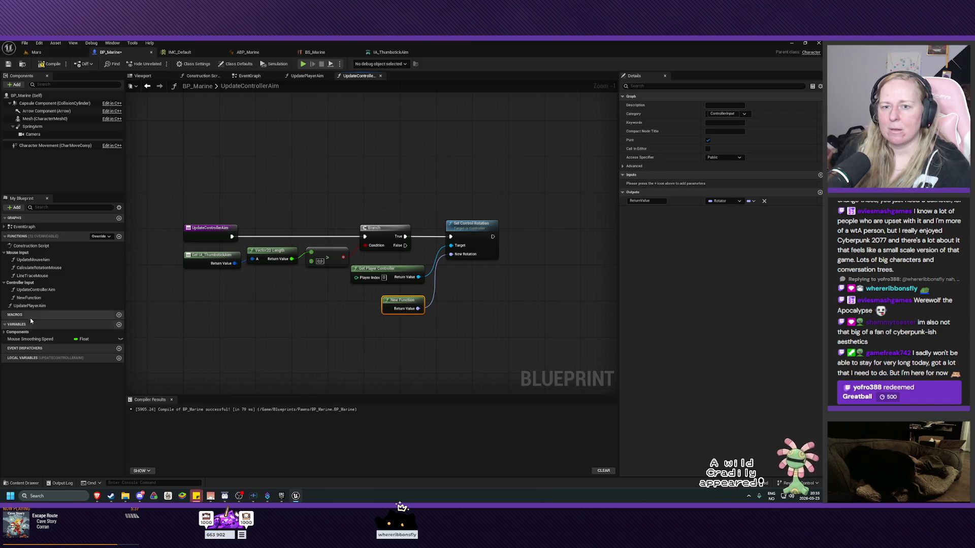
# Step: Rename the function 'Get Thumbstick Axis Direction' and recompile BP_Marine
pyautogui.rightClick(34, 300)
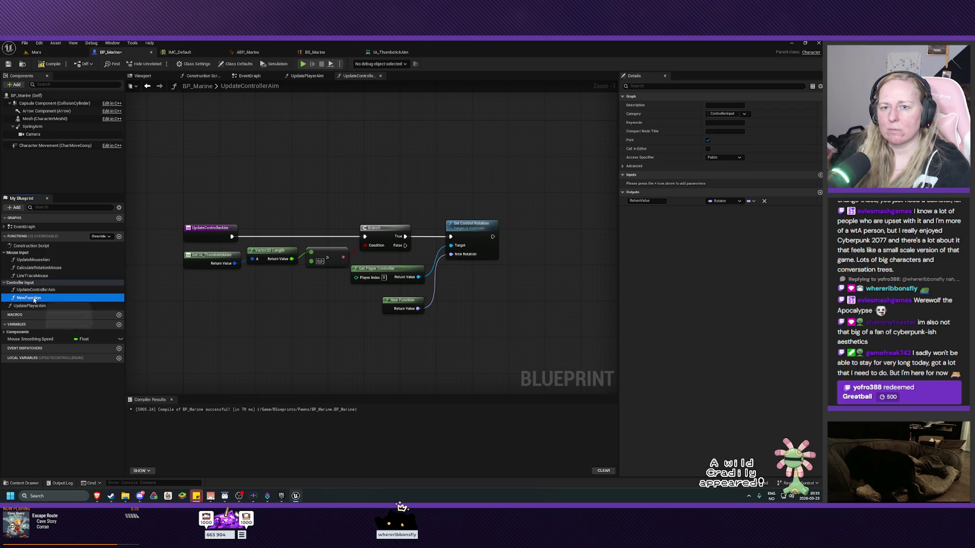
pyautogui.click(107, 312)
pyautogui.write('Get')
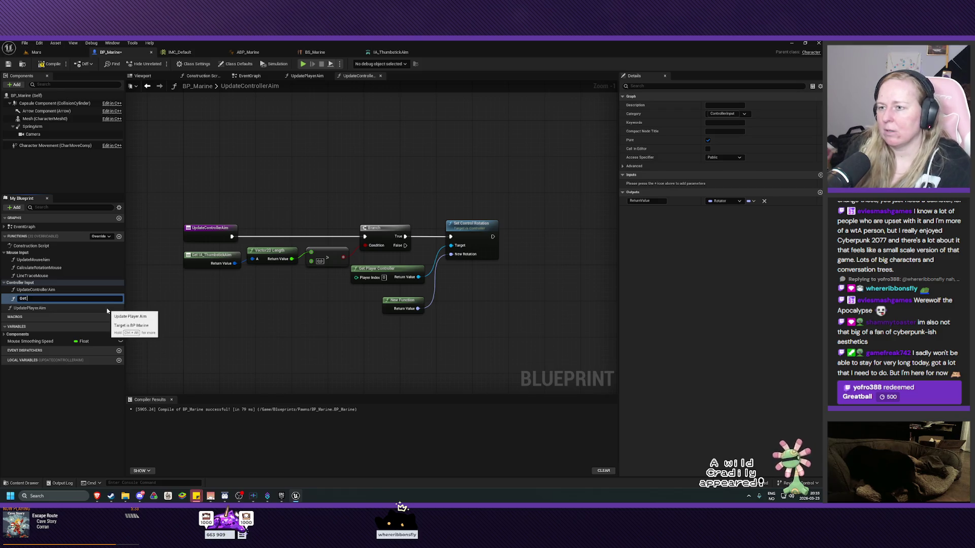
pyautogui.write(' Thu')
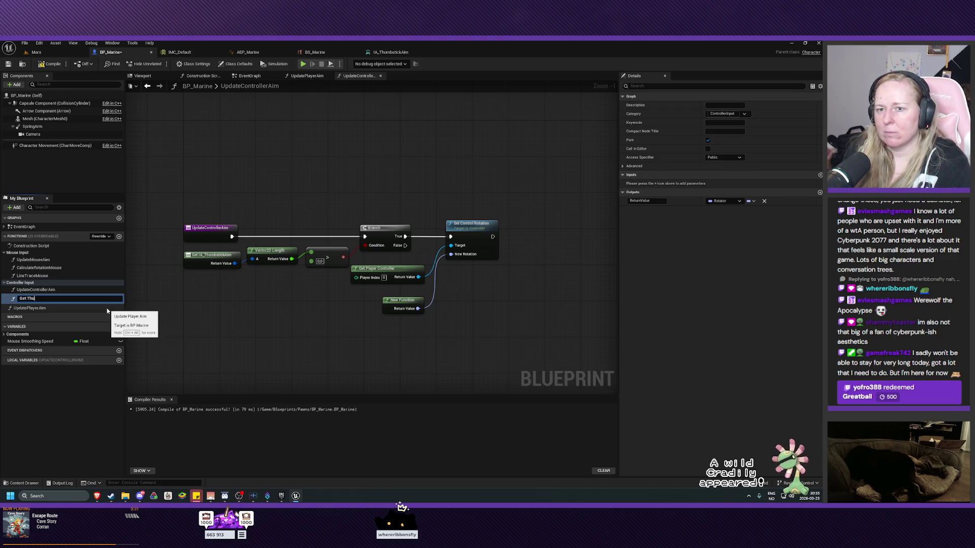
pyautogui.write('mbstick A')
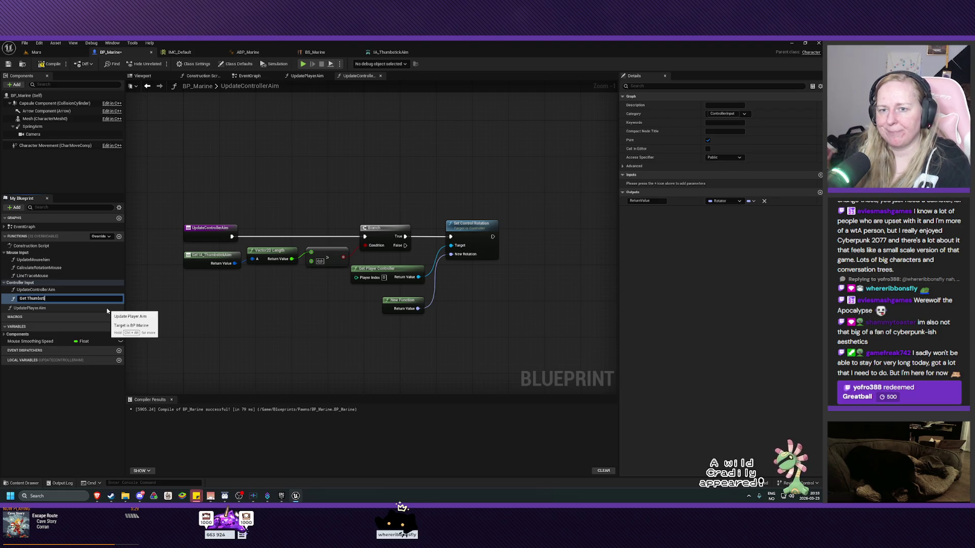
pyautogui.write('xis')
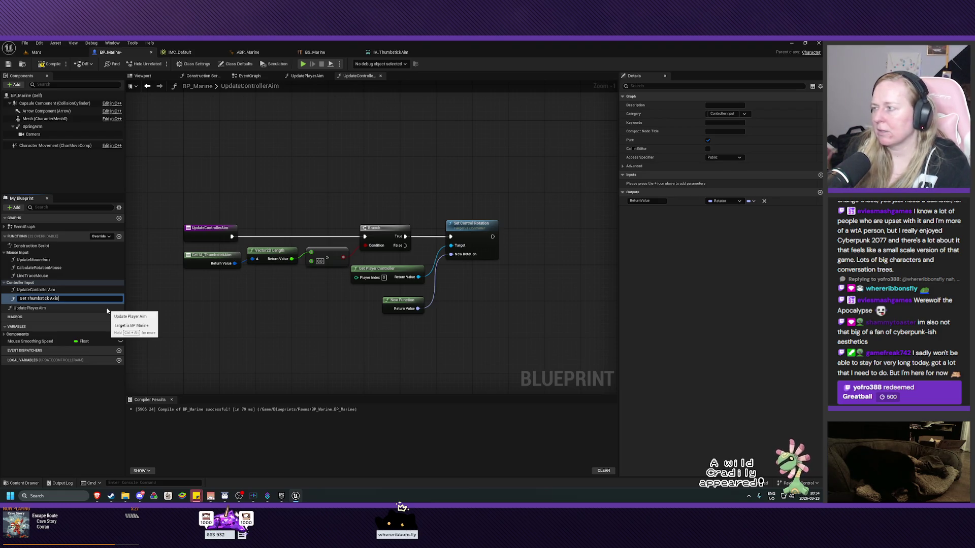
pyautogui.write(' Direction')
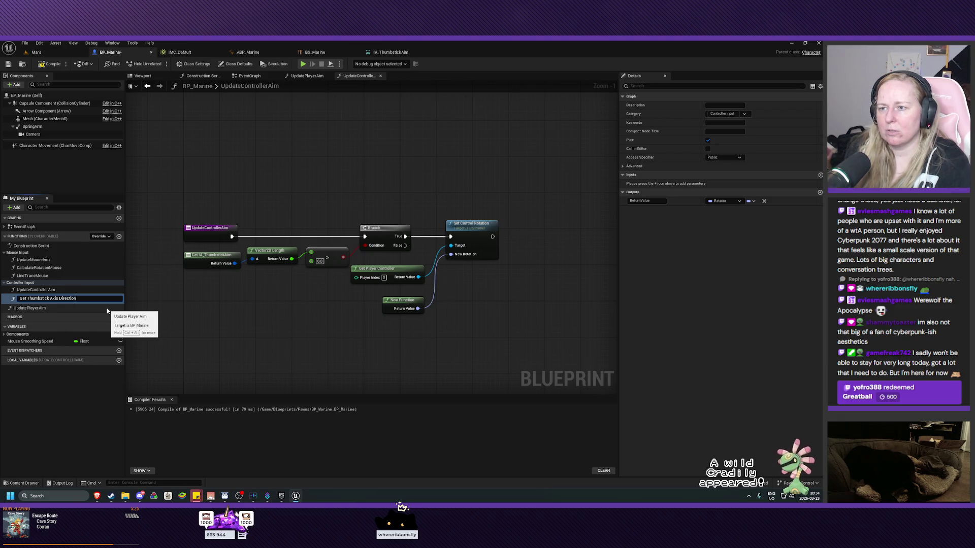
pyautogui.press('Return')
pyautogui.moveTo(429, 302)
pyautogui.mouseDown()
pyautogui.moveTo(378, 305)
pyautogui.moveTo(398, 302)
pyautogui.mouseUp()
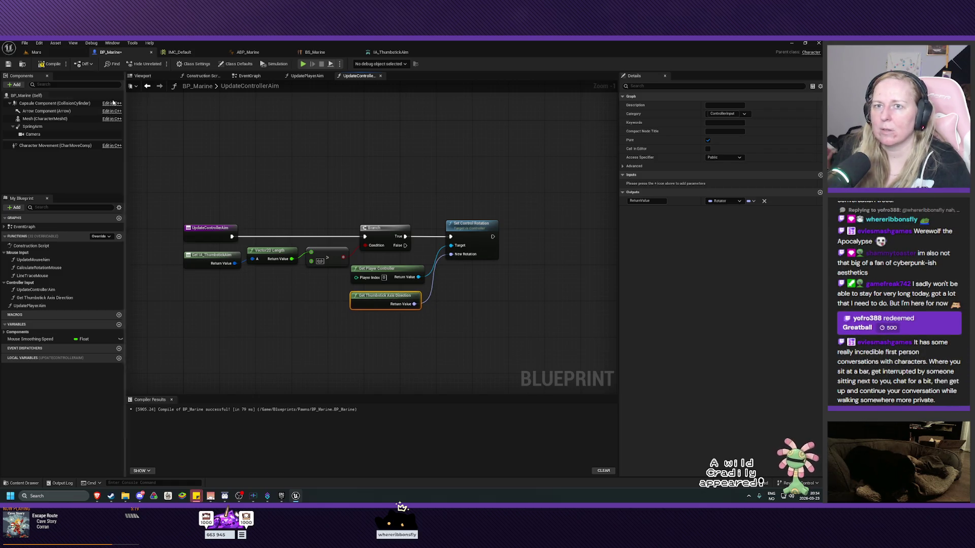
pyautogui.click(45, 64)
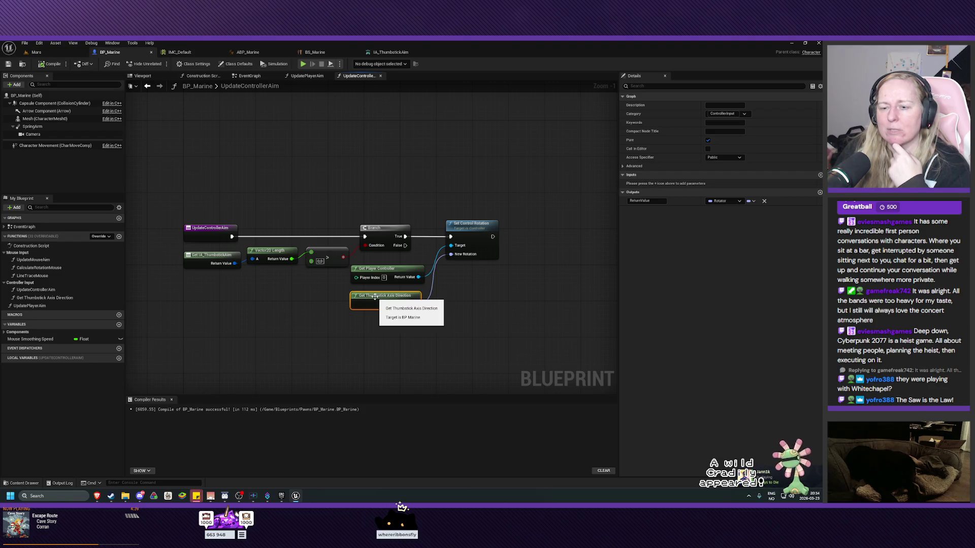
pyautogui.click(373, 337)
pyautogui.click(111, 496)
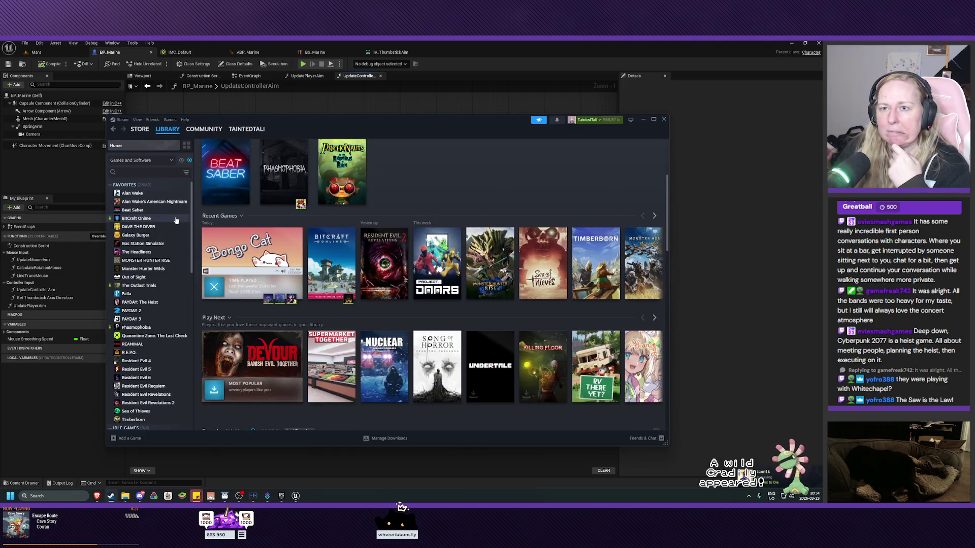
pyautogui.write('cyber')
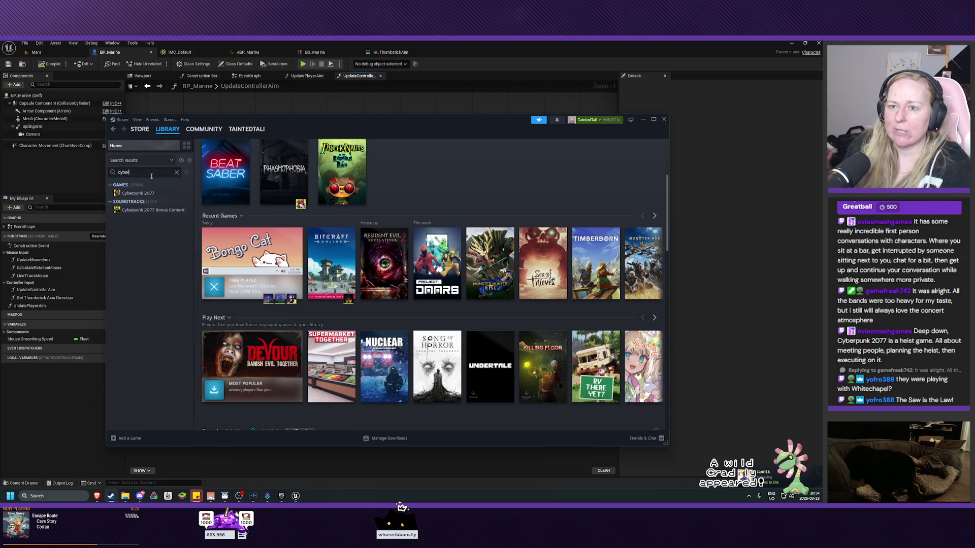
pyautogui.click(138, 193)
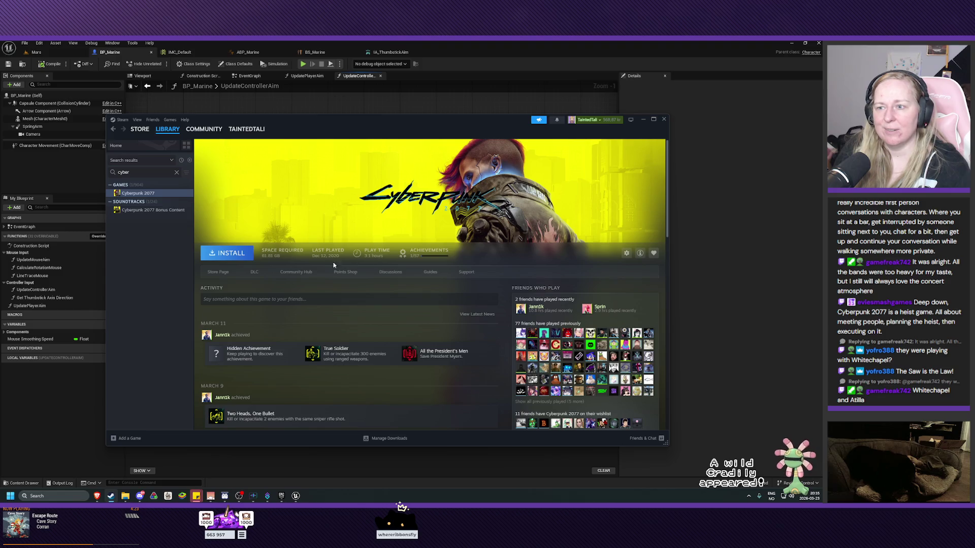
pyautogui.scroll(-5, 494, 298)
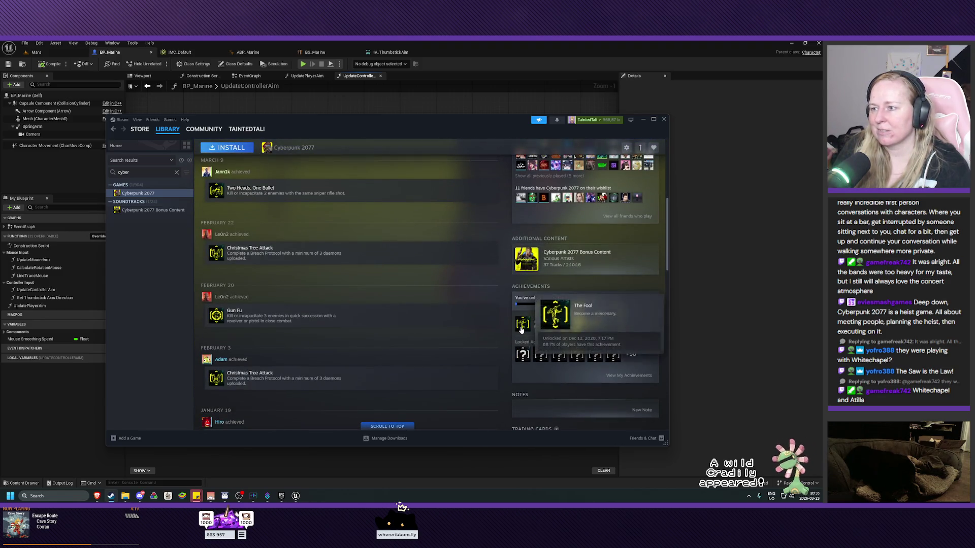
pyautogui.scroll(1, 491, 329)
pyautogui.scroll(3, 490, 329)
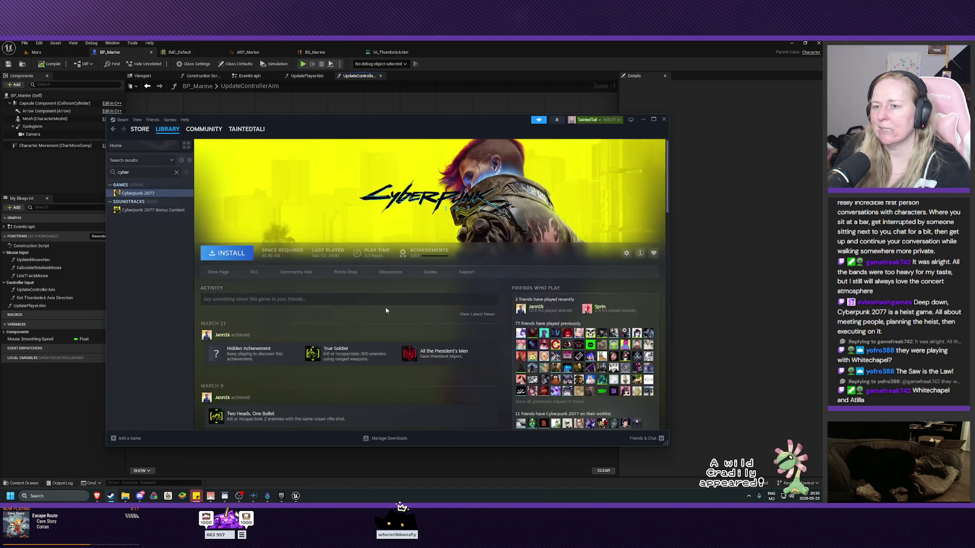
pyautogui.click(165, 146)
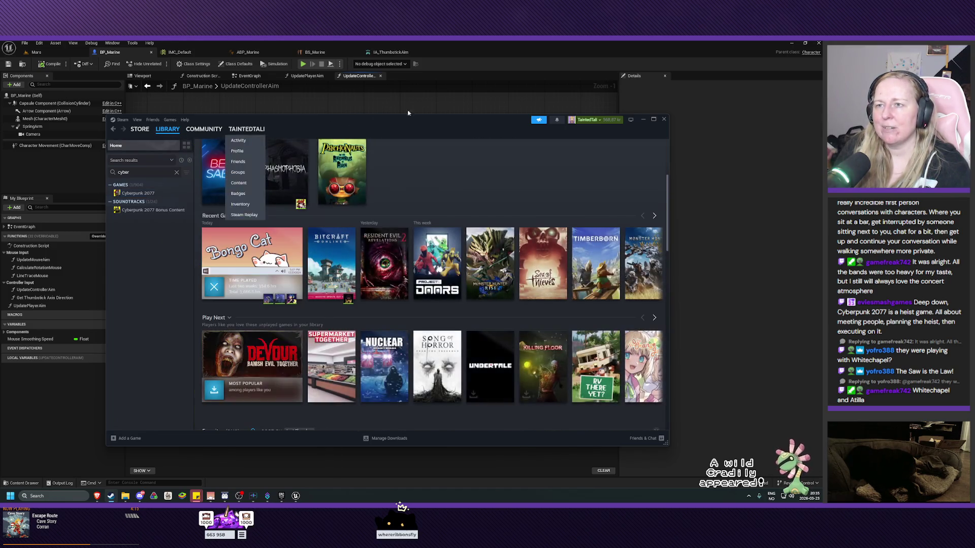
pyautogui.click(643, 119)
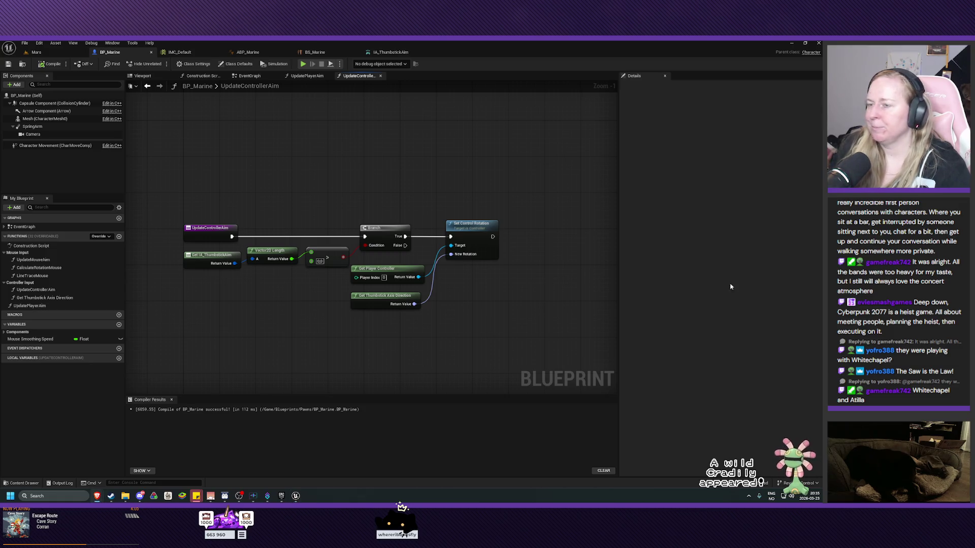
# Step: Collapse the Get IA_ThumbstickAim, Vector2D Length and comparison nodes into a new pure Boolean function
pyautogui.moveTo(394, 348)
pyautogui.mouseDown()
pyautogui.moveTo(420, 348)
pyautogui.moveTo(418, 337)
pyautogui.mouseUp()
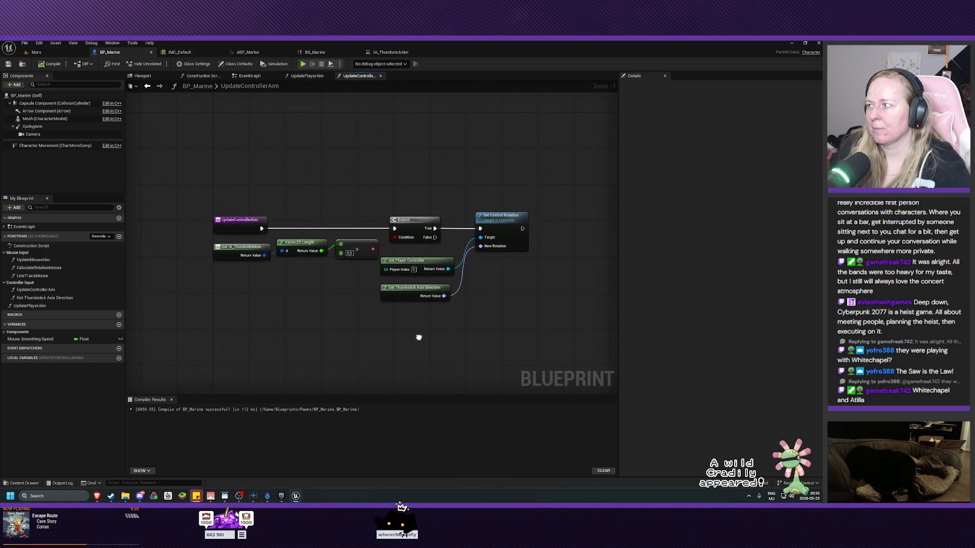
pyautogui.moveTo(235, 276); pyautogui.dragTo(354, 244)
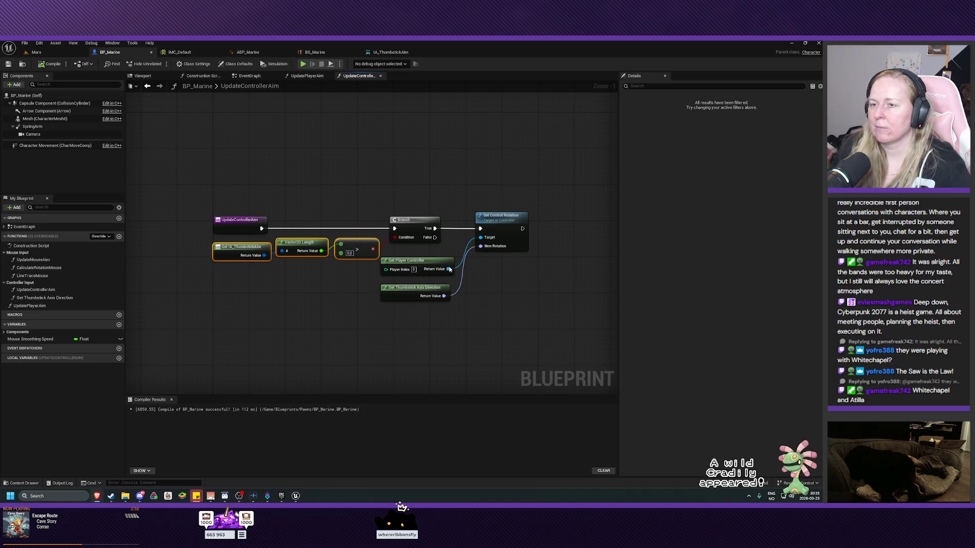
pyautogui.rightClick(239, 249)
pyautogui.click(265, 344)
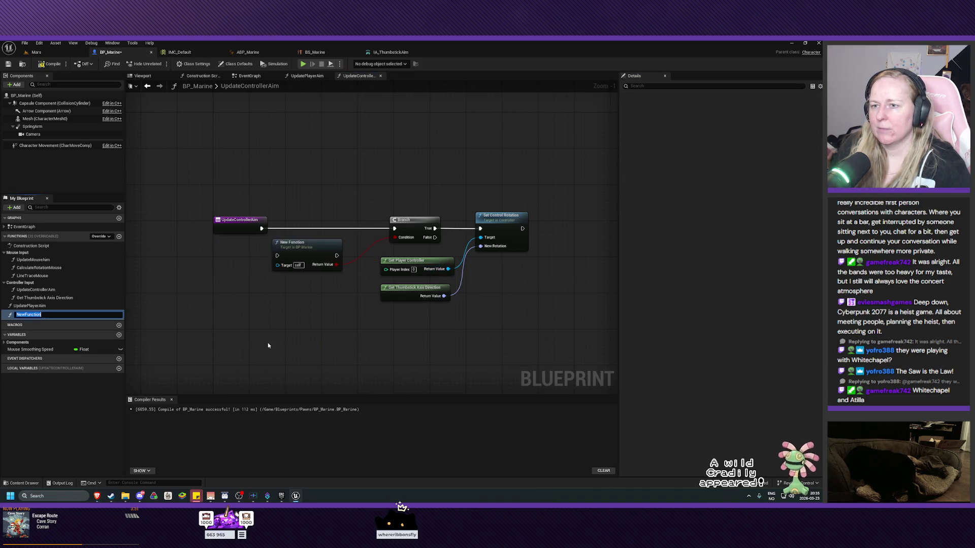
pyautogui.click(316, 245)
pyautogui.moveTo(316, 245); pyautogui.dragTo(320, 245)
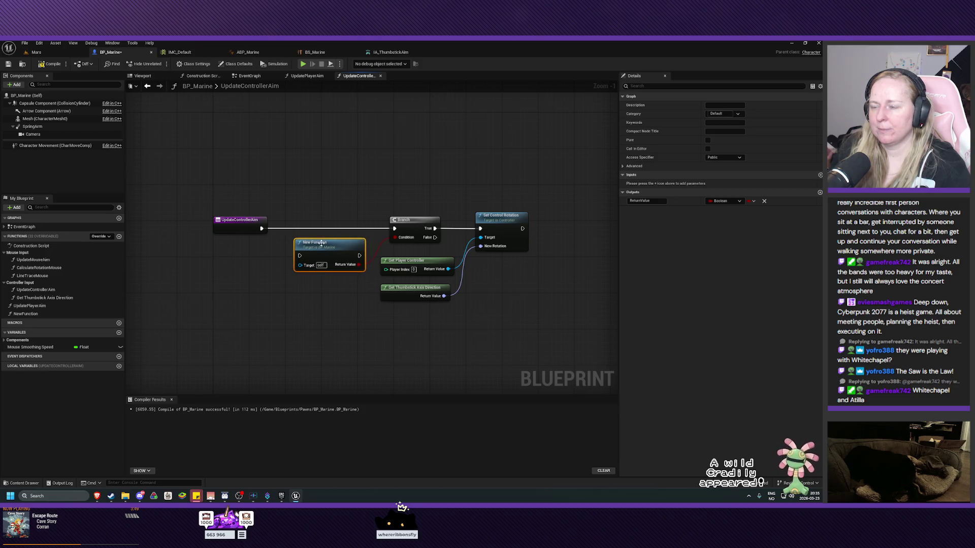
pyautogui.click(708, 141)
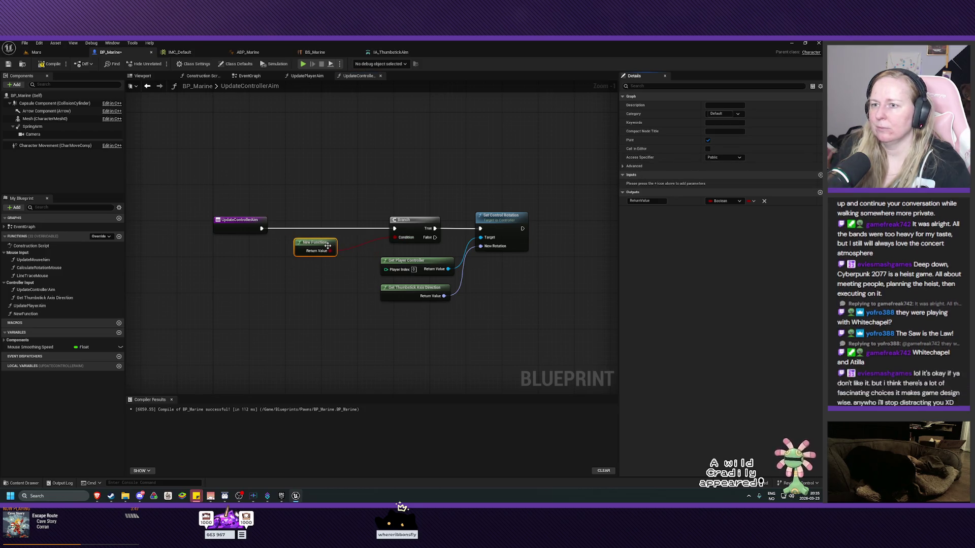
pyautogui.moveTo(328, 248); pyautogui.dragTo(334, 247)
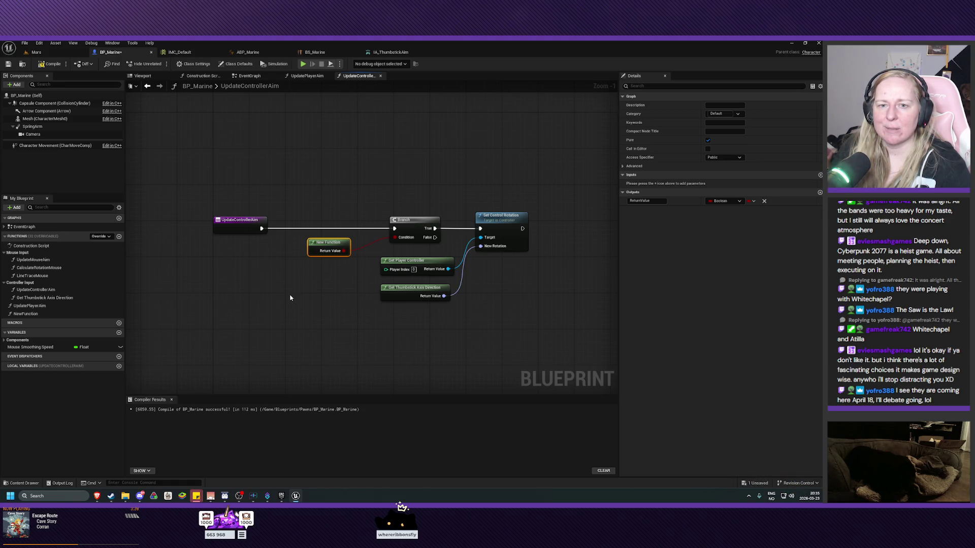
pyautogui.moveTo(340, 242); pyautogui.dragTo(337, 241)
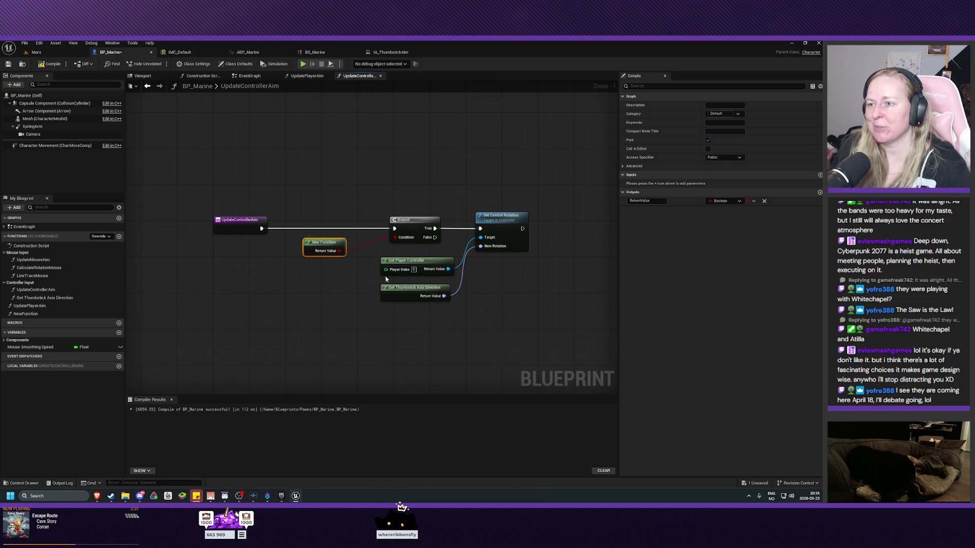
# Step: Shift the Branch and rotation nodes left and place the New Function node beside the Branch
pyautogui.click(520, 185)
pyautogui.moveTo(528, 176); pyautogui.dragTo(387, 325)
pyautogui.moveTo(421, 221); pyautogui.dragTo(371, 221)
pyautogui.moveTo(314, 247); pyautogui.dragTo(286, 247)
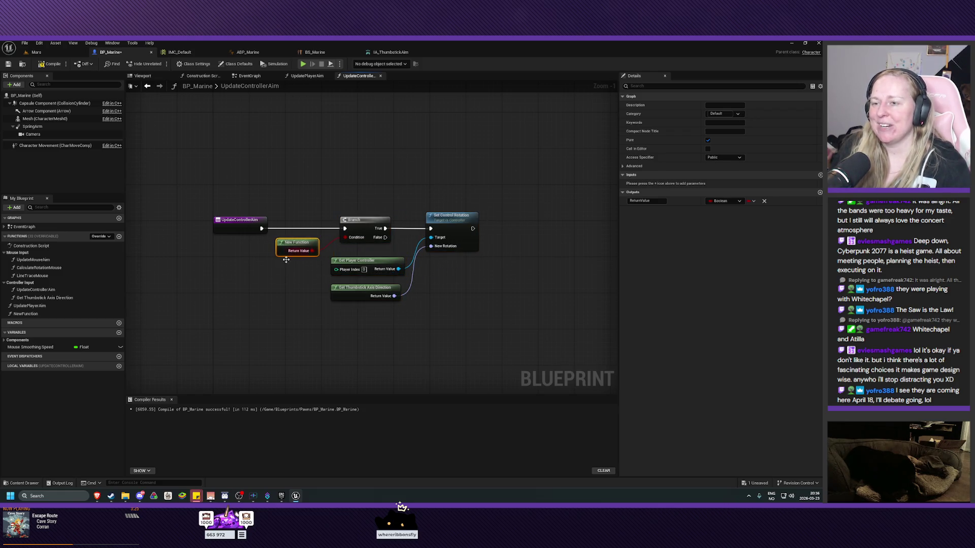
pyautogui.click(283, 288)
pyautogui.click(299, 244)
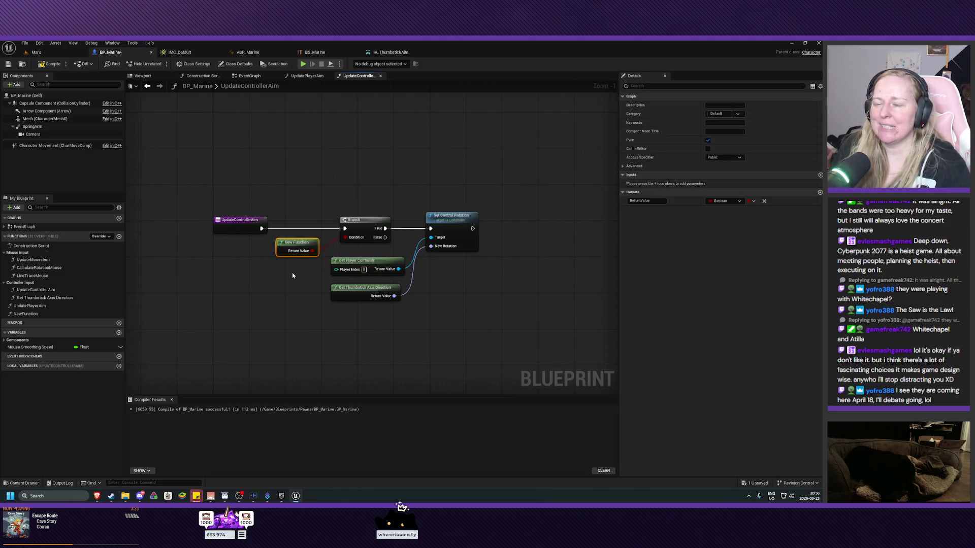
pyautogui.click(293, 276)
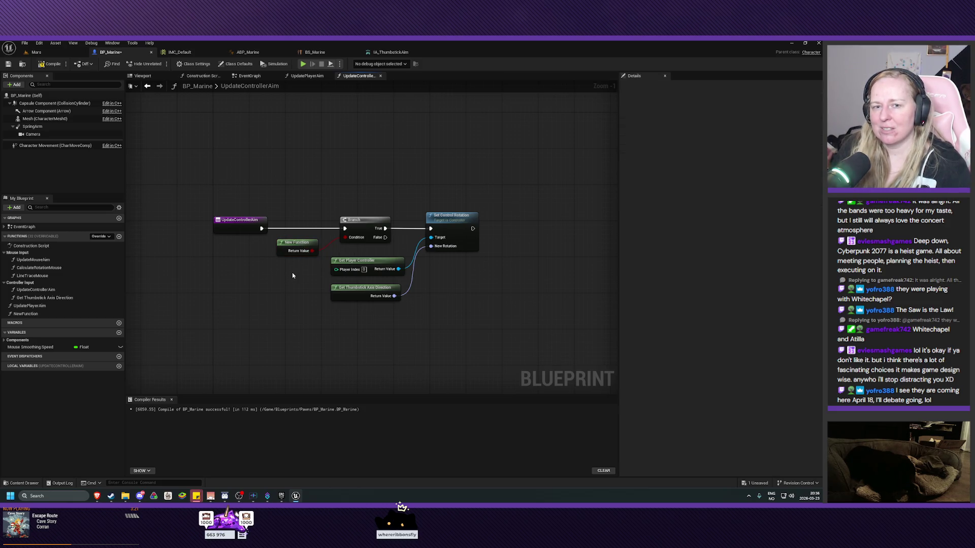
pyautogui.moveTo(292, 276); pyautogui.dragTo(315, 280)
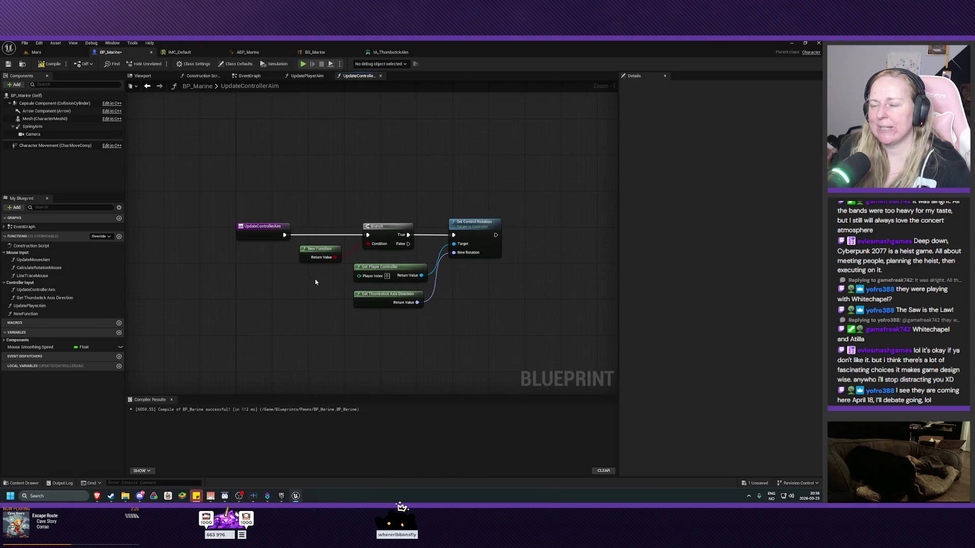
# Step: Assign the New Function to the ControllerInput category
pyautogui.click(316, 248)
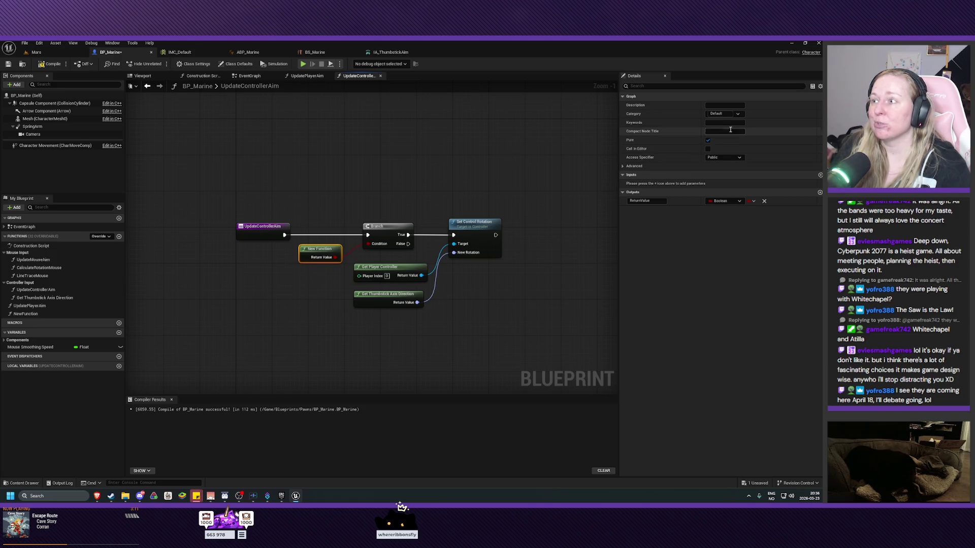
pyautogui.click(737, 115)
pyautogui.click(723, 124)
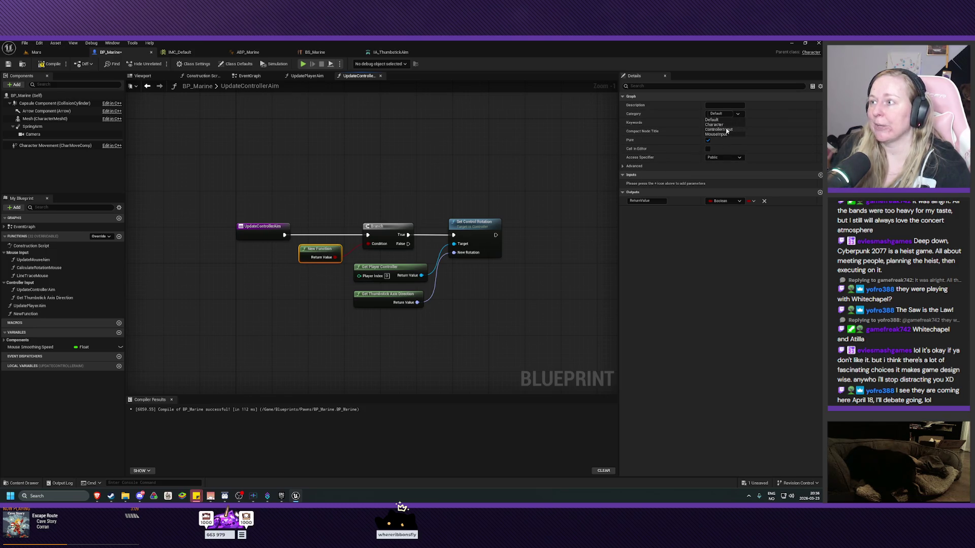
pyautogui.click(309, 311)
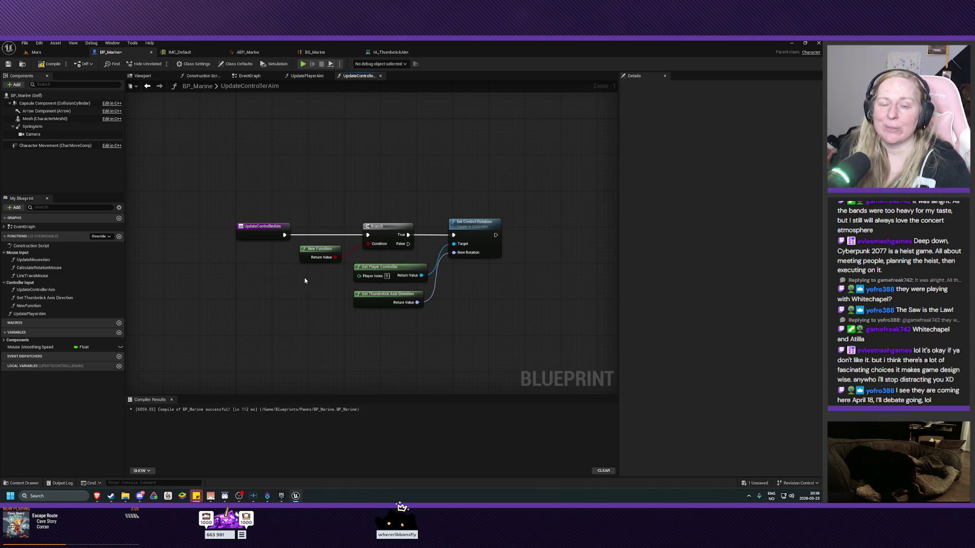
# Step: Rename the function 'CheckThumbstickInput' and nudge its node left before the Branch
pyautogui.click(320, 250)
pyautogui.click(35, 307)
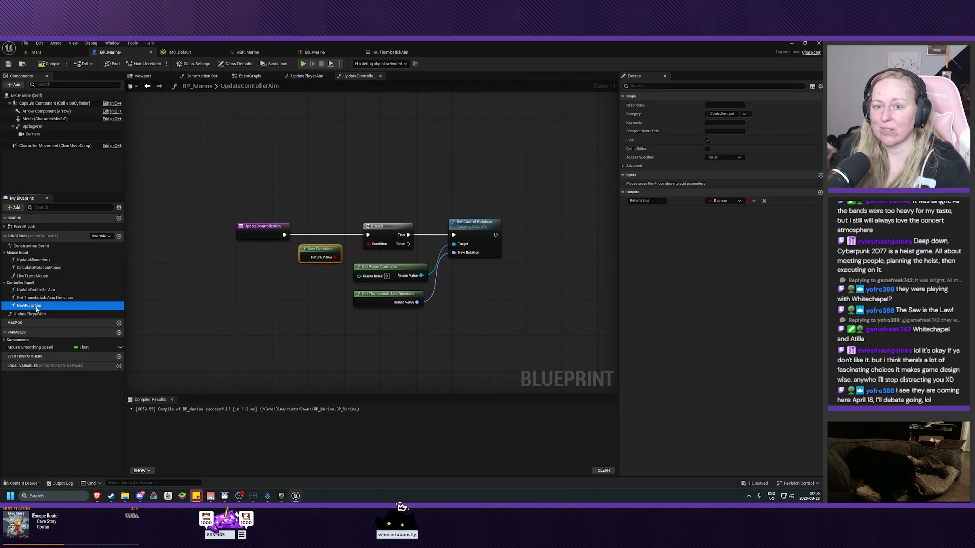
pyautogui.click(29, 308)
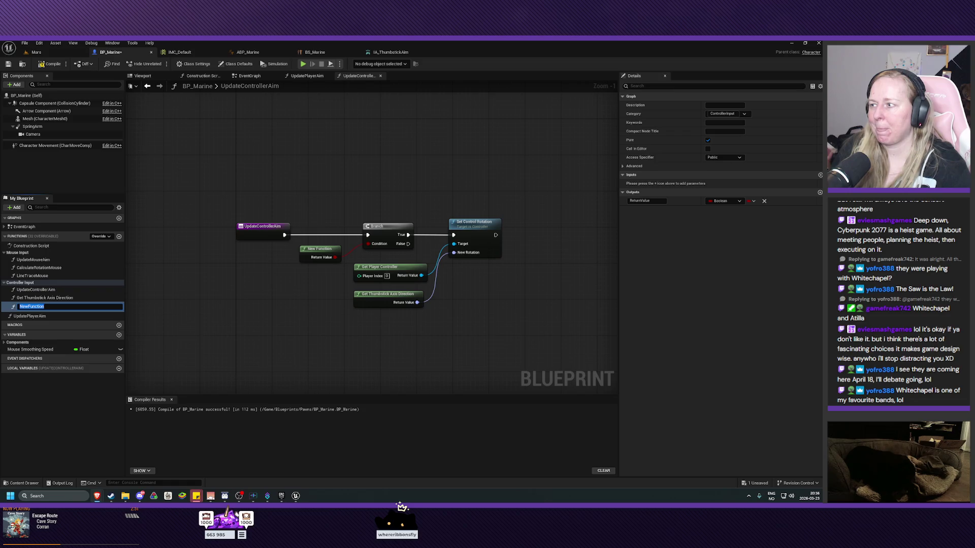
pyautogui.click(58, 306)
pyautogui.moveTo(58, 306); pyautogui.dragTo(20, 306)
pyautogui.write('CheckThumbsti')
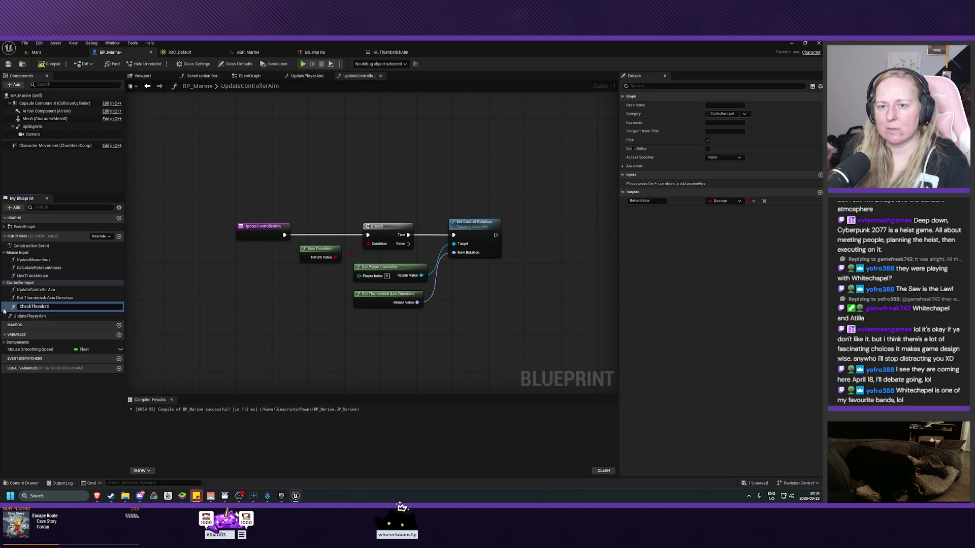
pyautogui.write('ckInput')
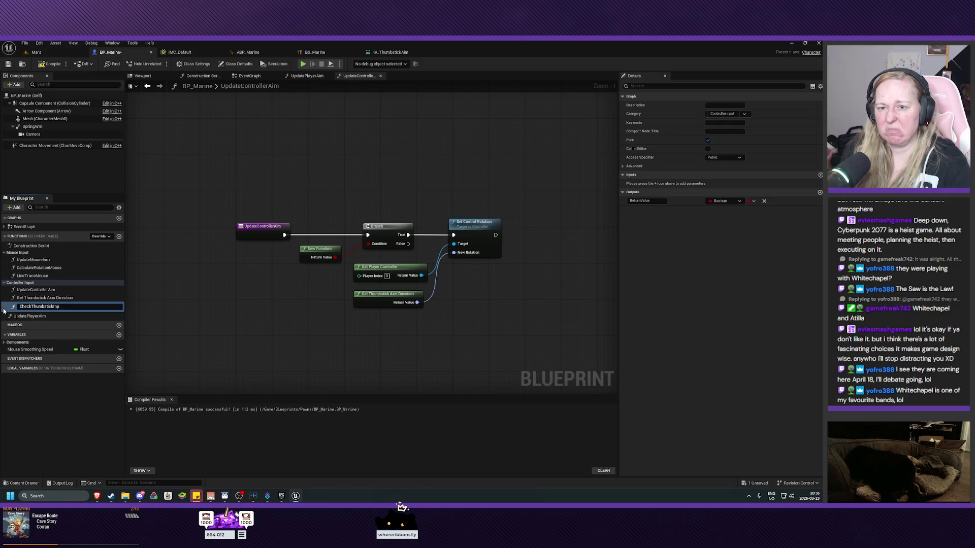
pyautogui.press('Return')
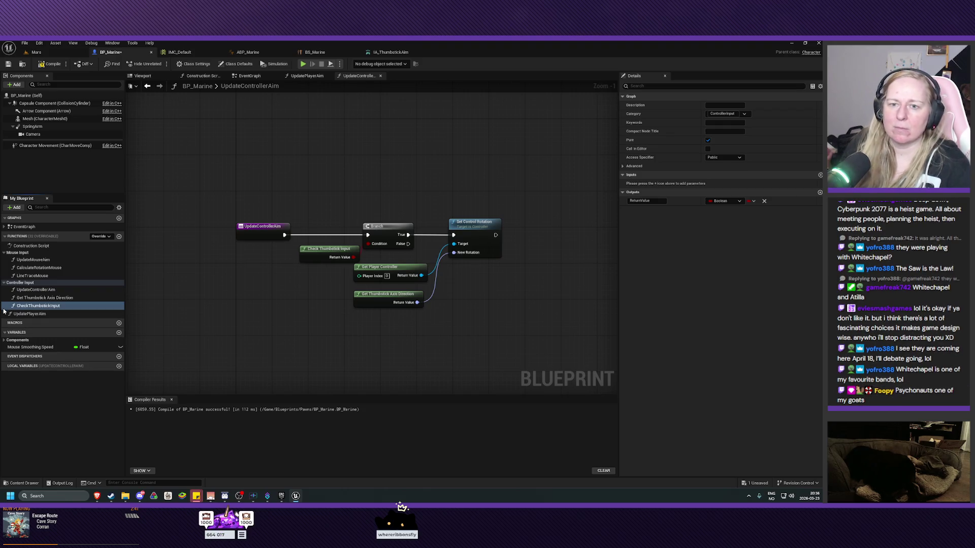
pyautogui.moveTo(333, 250); pyautogui.dragTo(319, 250)
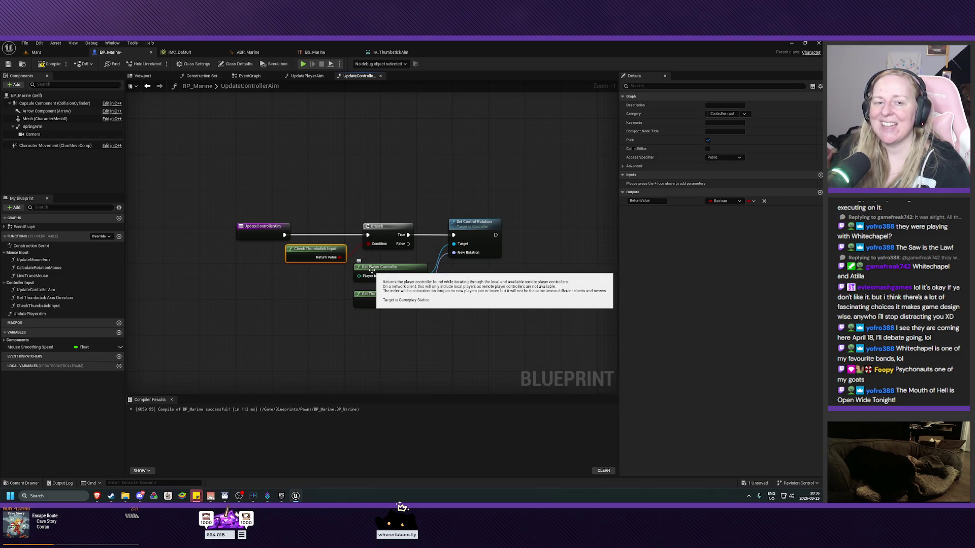
# Step: Align the Get Player Controller and Get Thumbstick Axis Direction nodes, then compile BP_Marine
pyautogui.moveTo(314, 252); pyautogui.dragTo(315, 253)
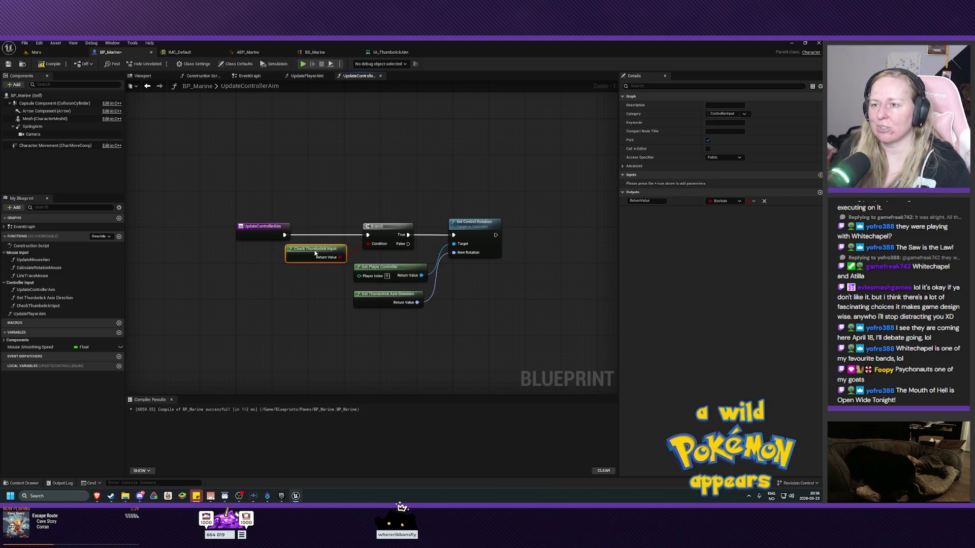
pyautogui.click(311, 309)
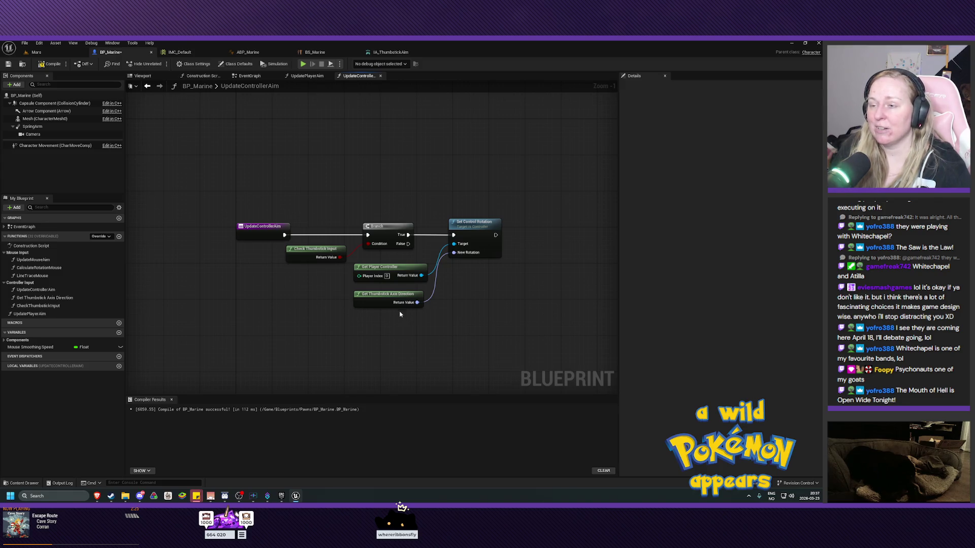
pyautogui.moveTo(401, 271); pyautogui.dragTo(405, 265)
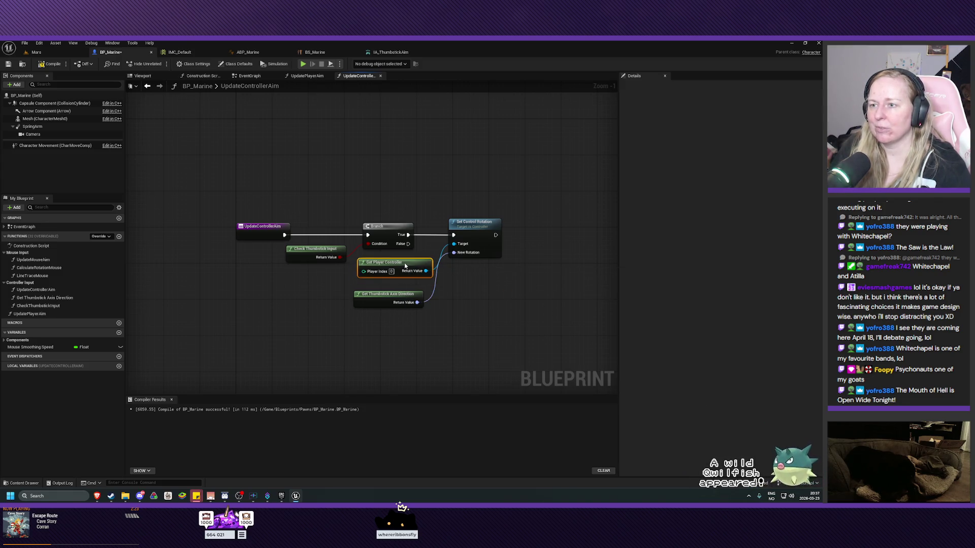
pyautogui.moveTo(391, 298); pyautogui.dragTo(399, 293)
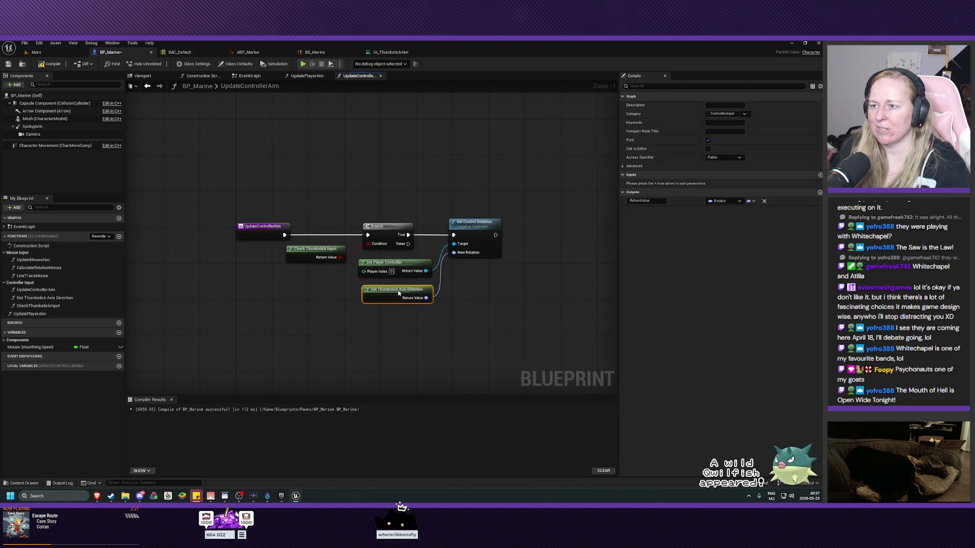
pyautogui.click(379, 337)
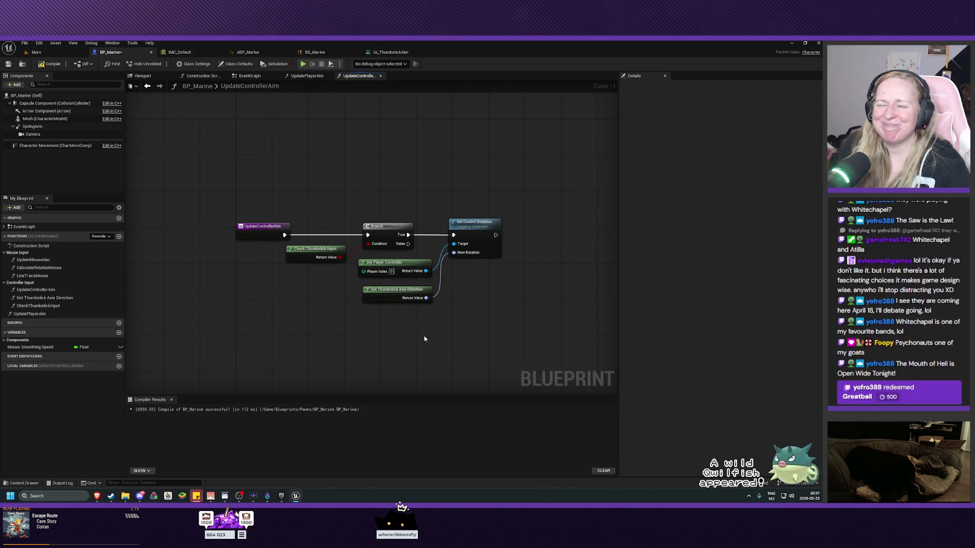
pyautogui.click(51, 64)
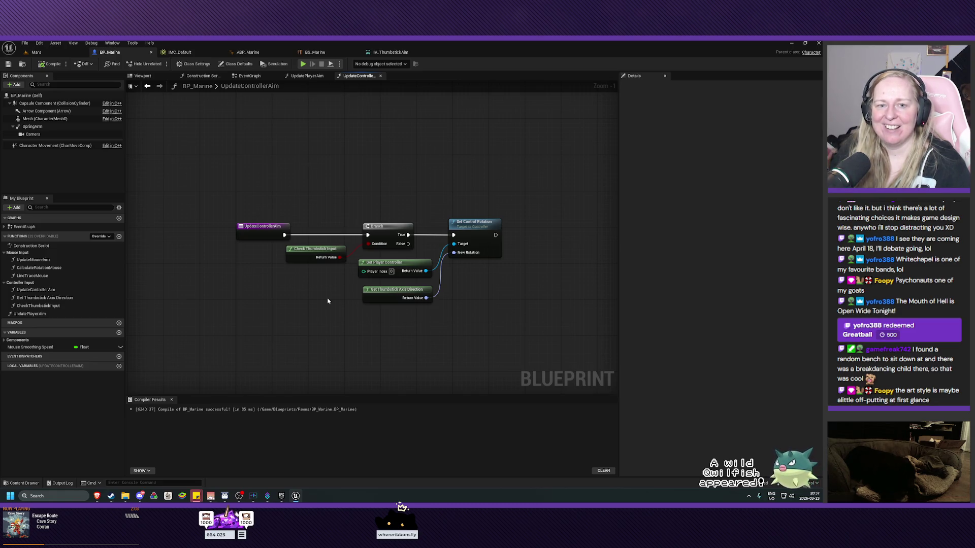
# Step: Shift every node in UpdateControllerAim left together and save BP_Marine with Ctrl+S
pyautogui.moveTo(416, 331)
pyautogui.mouseDown()
pyautogui.moveTo(391, 311)
pyautogui.moveTo(383, 341)
pyautogui.mouseUp()
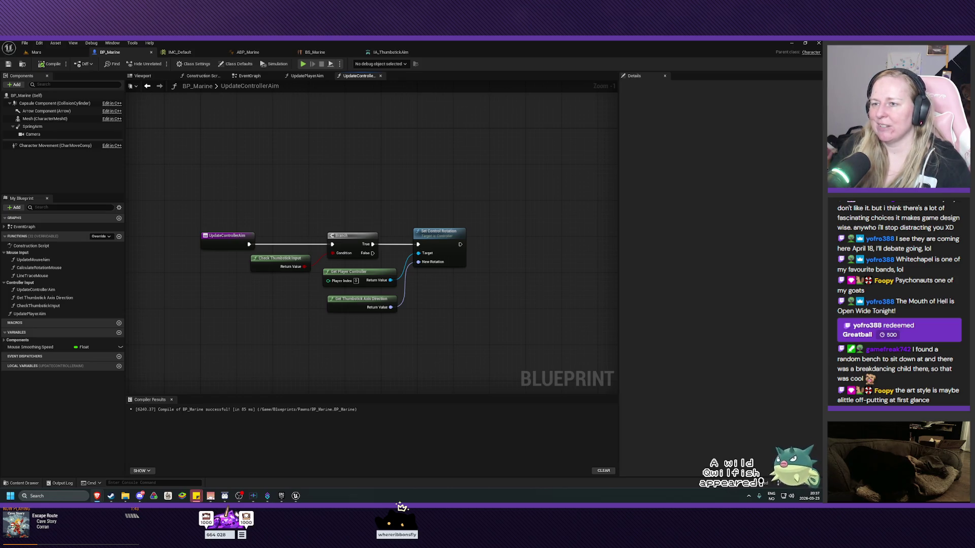
pyautogui.moveTo(481, 212); pyautogui.dragTo(263, 338)
pyautogui.moveTo(352, 238); pyautogui.dragTo(302, 238)
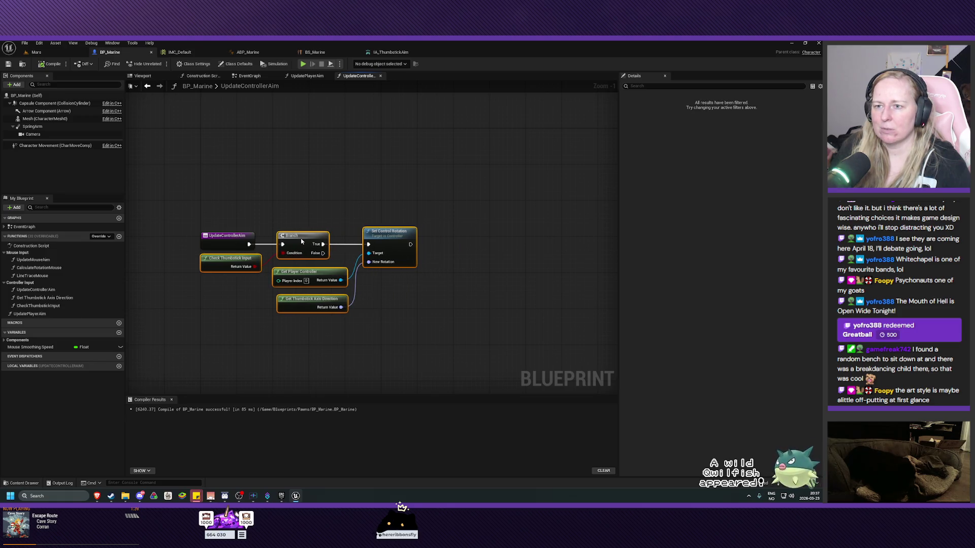
pyautogui.click(459, 335)
pyautogui.moveTo(406, 343); pyautogui.dragTo(506, 335)
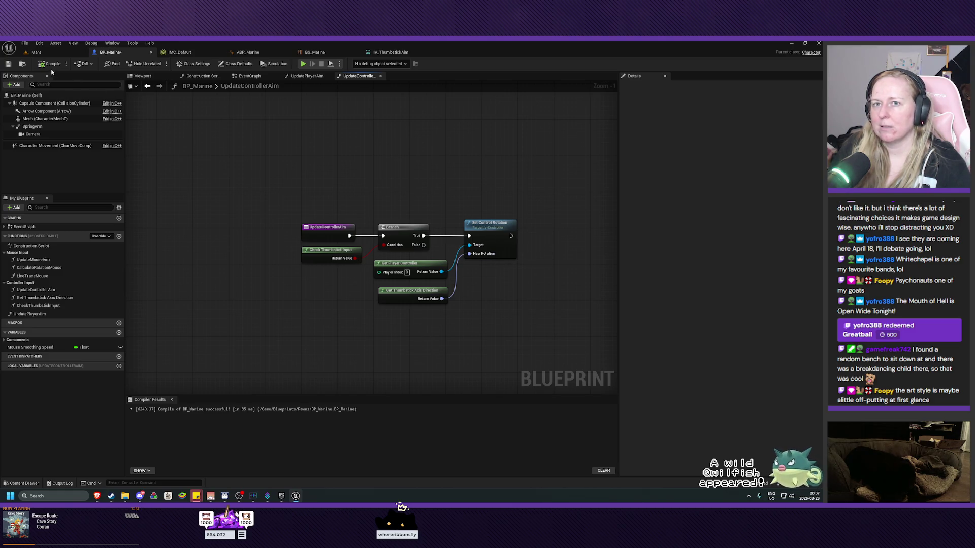
pyautogui.hotkey('ctrl', 's')
pyautogui.moveTo(338, 312); pyautogui.dragTo(264, 298)
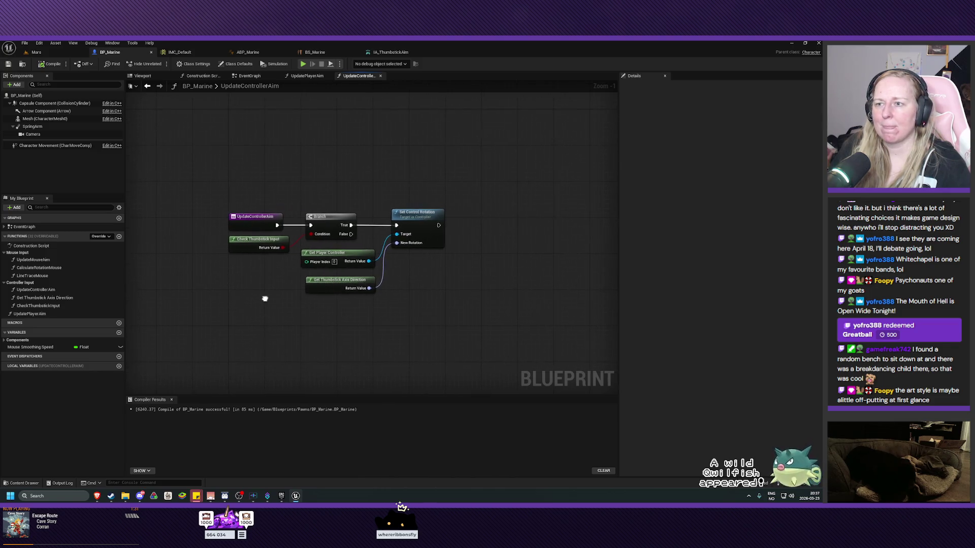
pyautogui.click(249, 76)
pyautogui.moveTo(293, 297)
pyautogui.mouseDown()
pyautogui.moveTo(414, 241)
pyautogui.moveTo(381, 280)
pyautogui.moveTo(375, 261)
pyautogui.mouseUp()
pyautogui.click(303, 76)
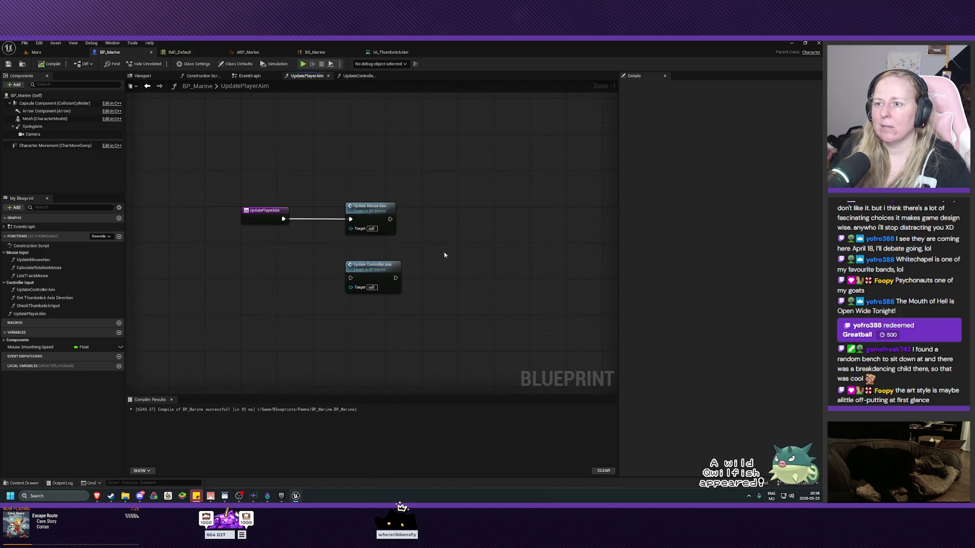
pyautogui.moveTo(444, 255)
pyautogui.mouseDown()
pyautogui.moveTo(402, 270)
pyautogui.moveTo(379, 219)
pyautogui.mouseUp()
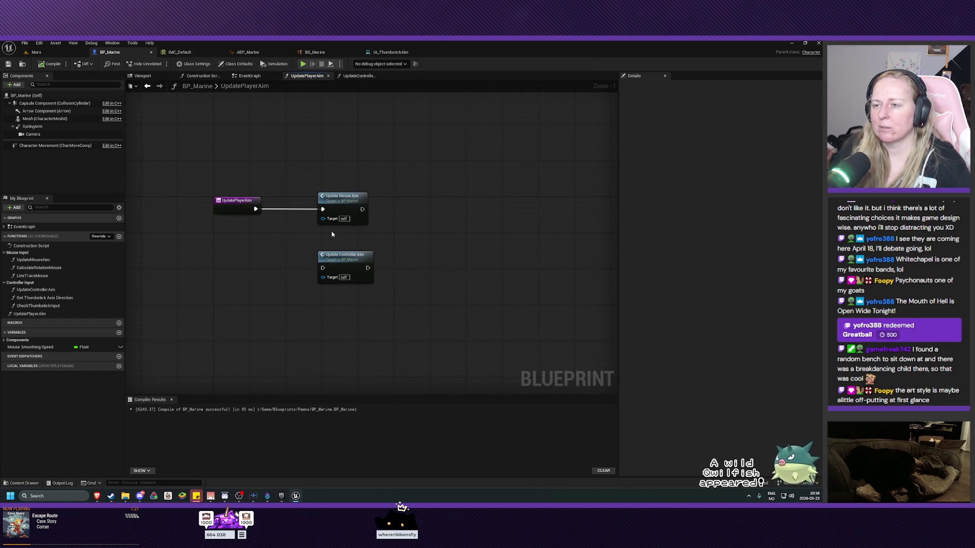
pyautogui.moveTo(289, 246); pyautogui.dragTo(302, 277)
pyautogui.scroll(-1, 406, 264)
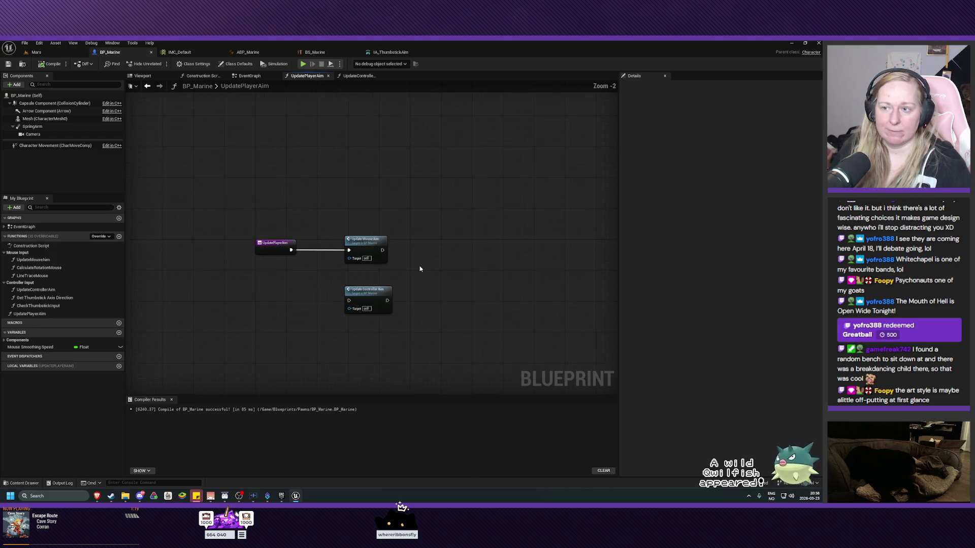
pyautogui.scroll(2, 427, 279)
pyautogui.moveTo(420, 283); pyautogui.dragTo(436, 275)
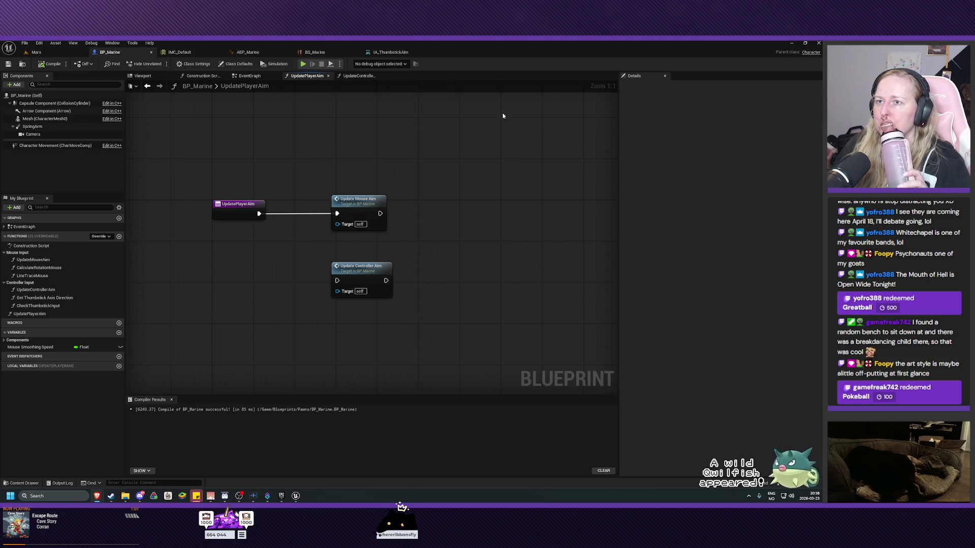
pyautogui.click(357, 76)
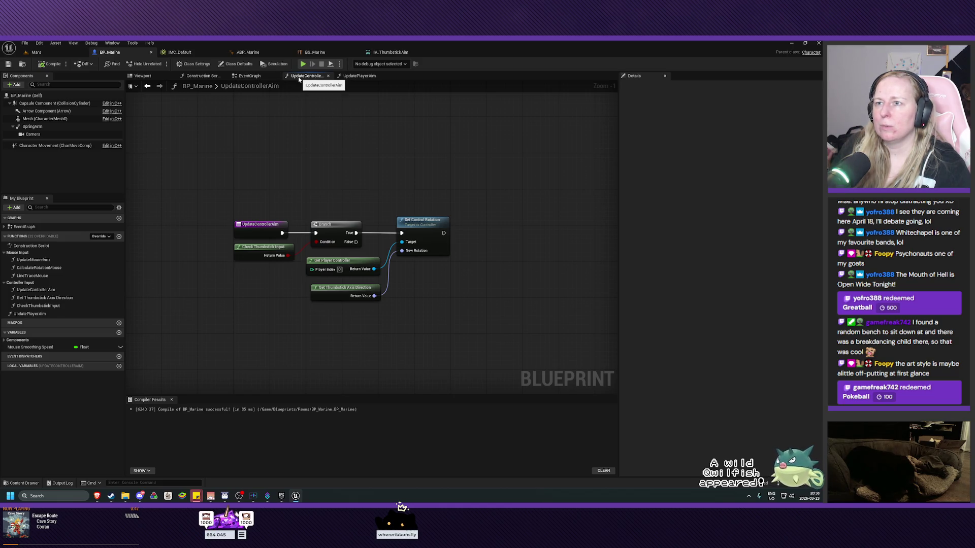
# Step: Bring up the UpdatePlayerAim function graph, then bring the Steam library window forward
pyautogui.click(336, 76)
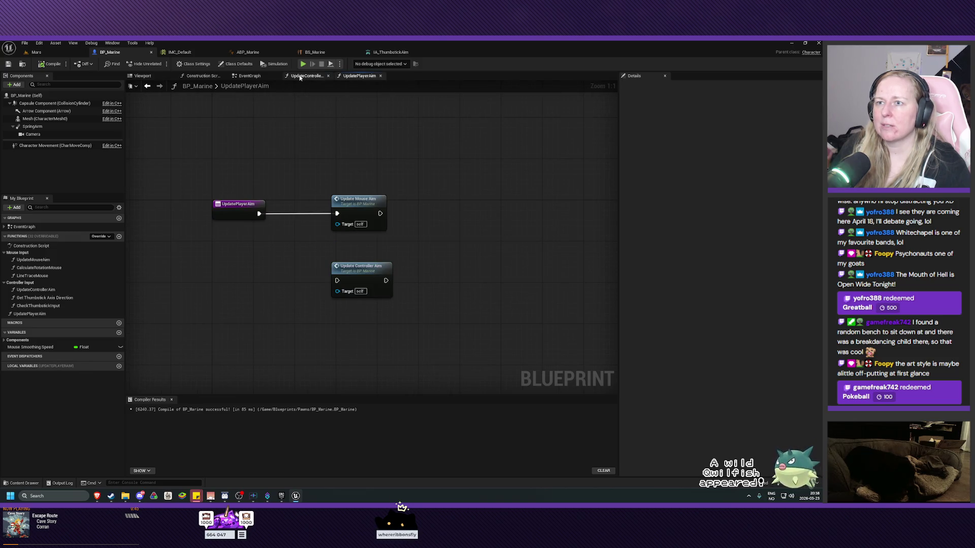
pyautogui.moveTo(304, 76)
pyautogui.mouseDown()
pyautogui.moveTo(371, 77)
pyautogui.moveTo(354, 83)
pyautogui.mouseUp()
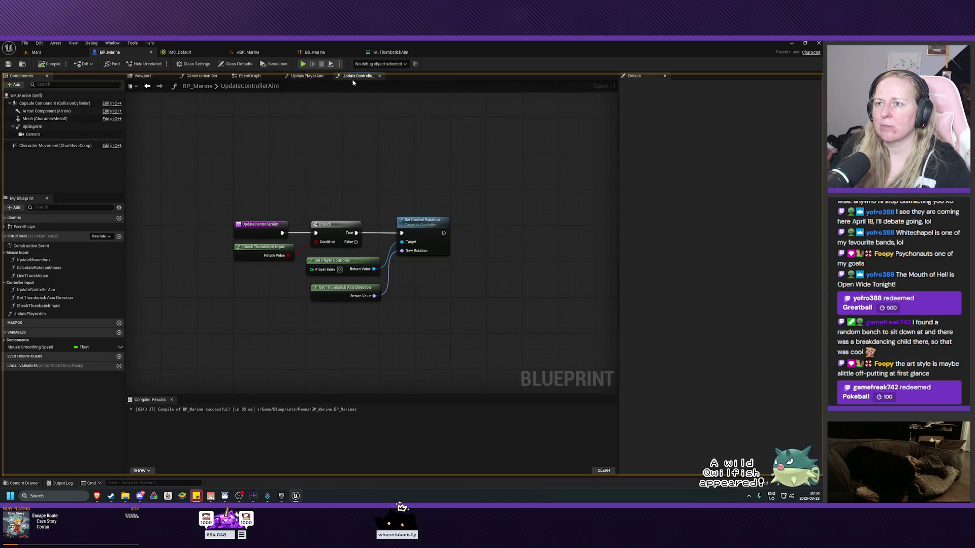
pyautogui.click(307, 76)
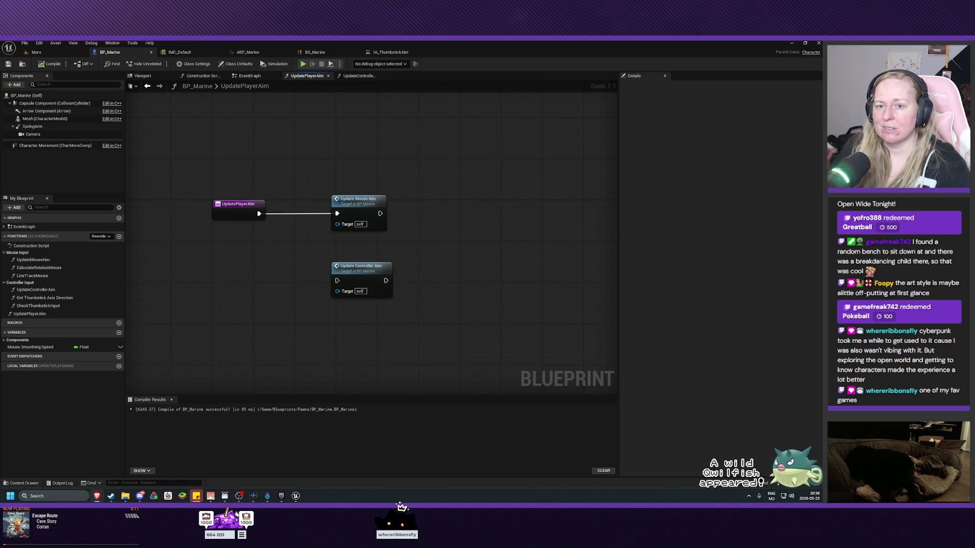
pyautogui.click(111, 496)
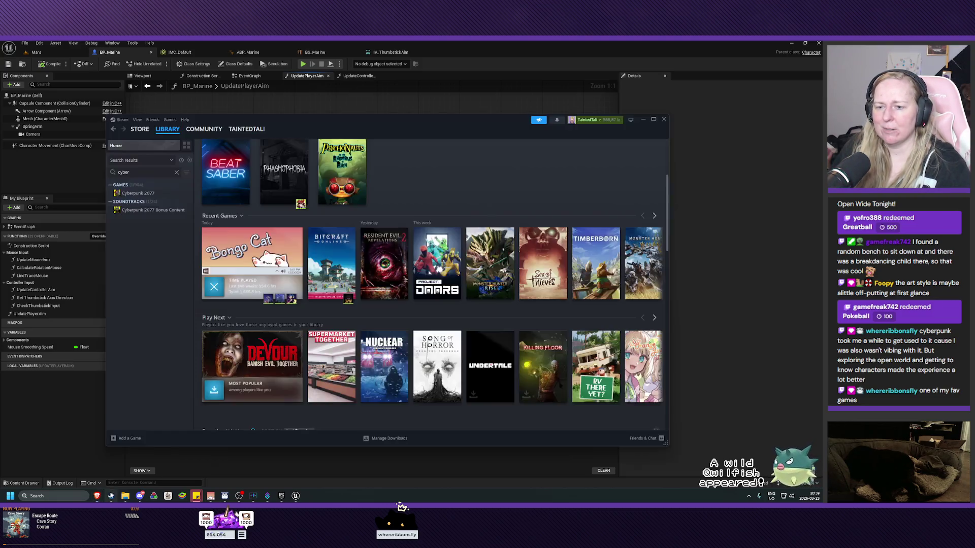
pyautogui.click(142, 193)
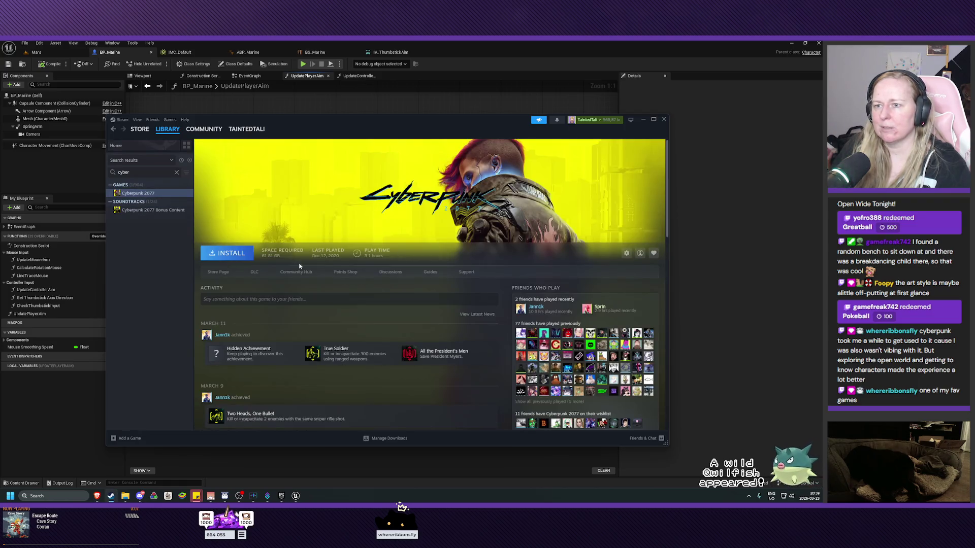
pyautogui.click(218, 275)
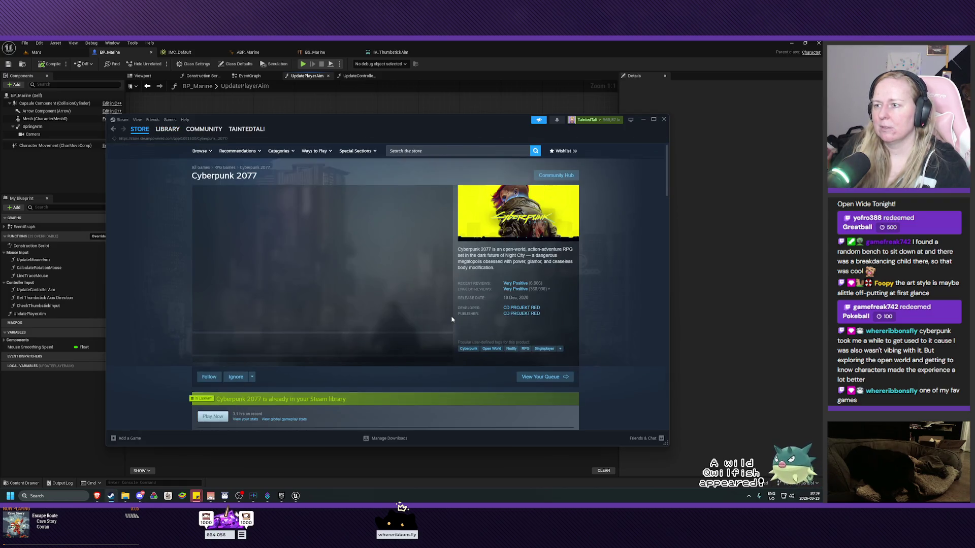
pyautogui.moveTo(516, 285)
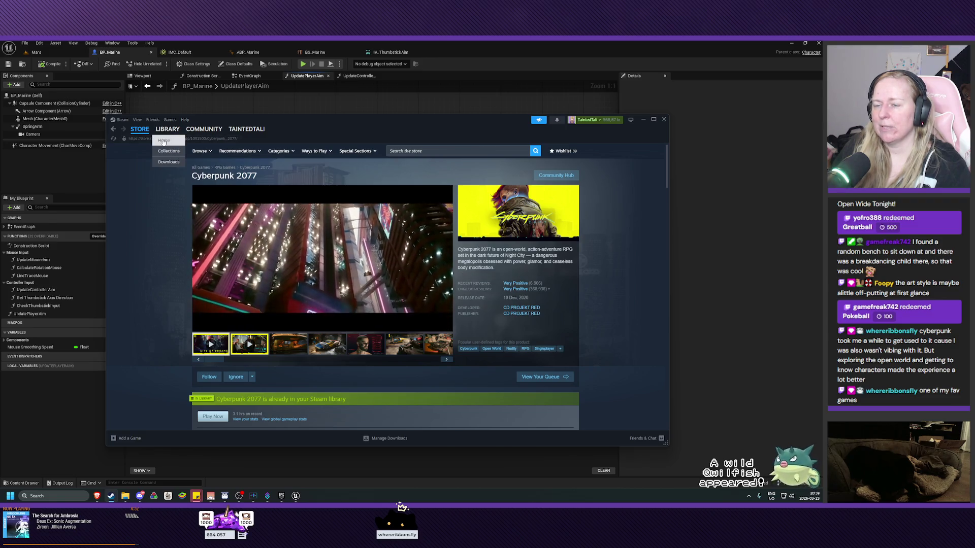
pyautogui.click(163, 141)
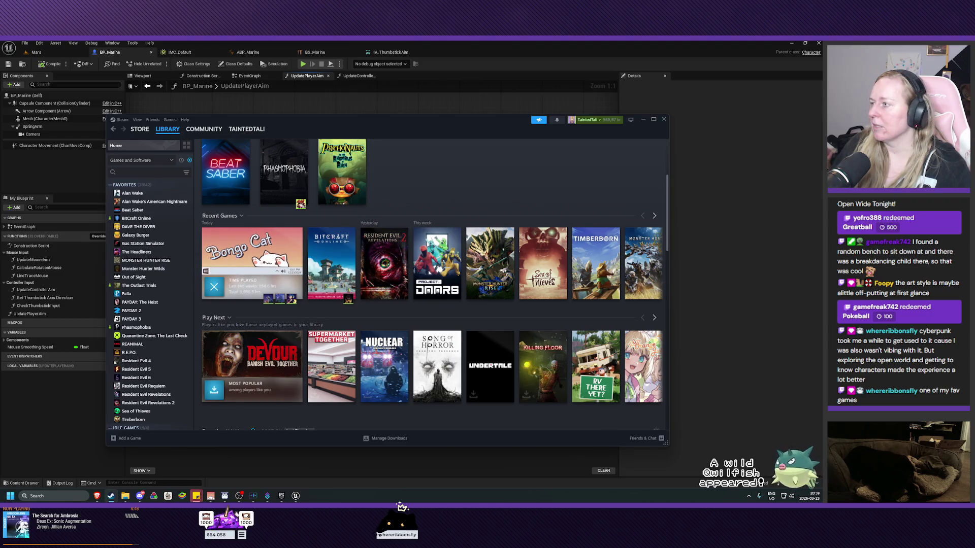
pyautogui.click(111, 496)
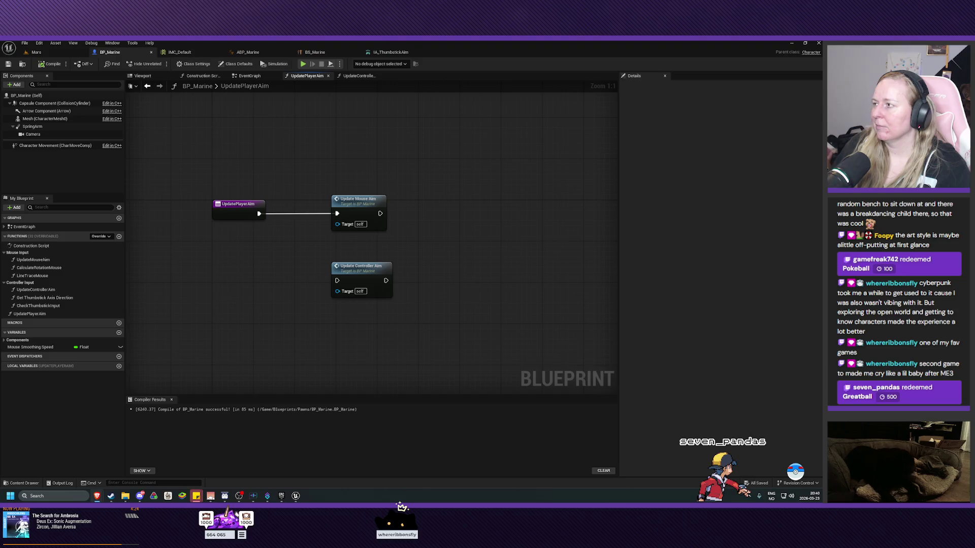
# Step: Close the UpdatePlayerAim and UpdateControllerAim tabs, survey the EventGraph up to BeginPlay, then bring up Steam
pyautogui.click(329, 76)
pyautogui.click(328, 76)
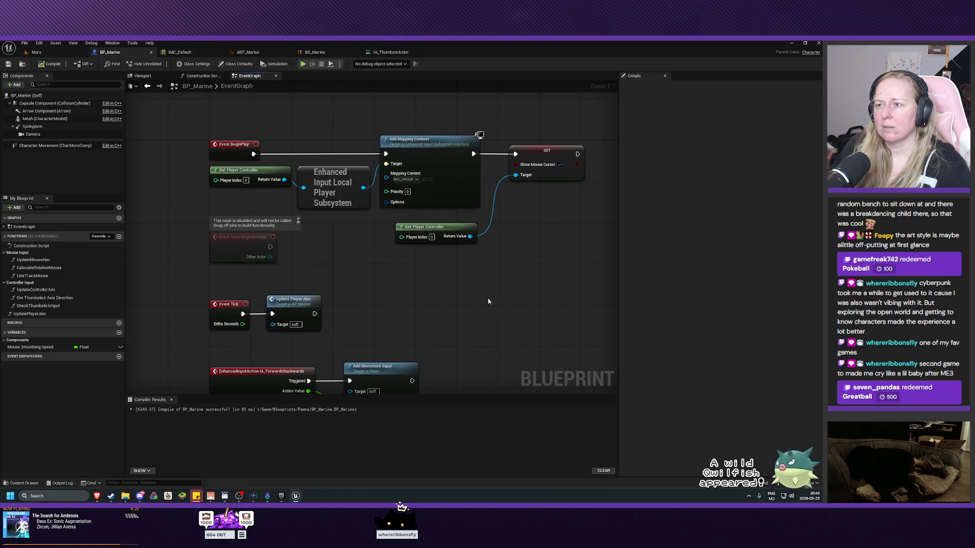
pyautogui.moveTo(488, 301); pyautogui.dragTo(472, 261)
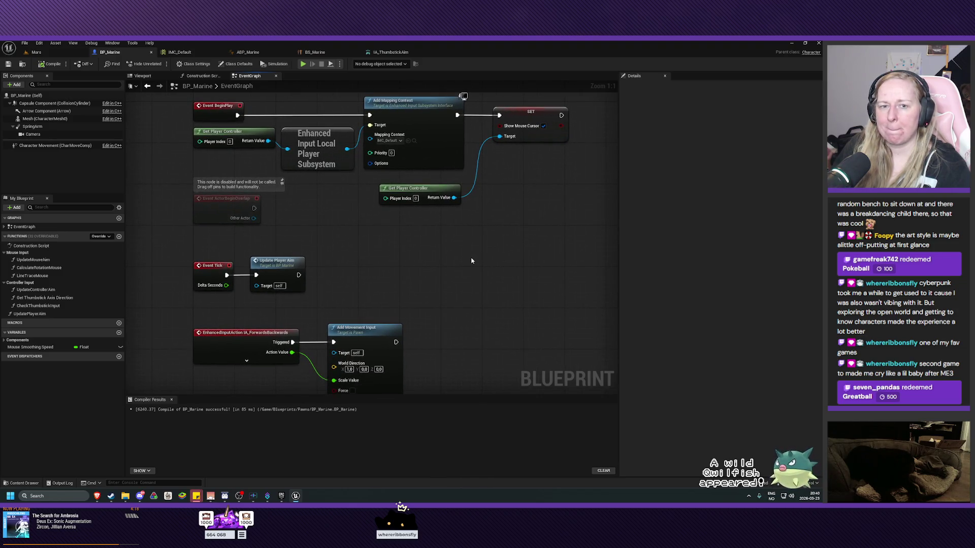
pyautogui.moveTo(443, 264)
pyautogui.mouseDown()
pyautogui.moveTo(470, 246)
pyautogui.moveTo(459, 276)
pyautogui.moveTo(432, 147)
pyautogui.mouseUp()
pyautogui.moveTo(409, 230)
pyautogui.mouseDown()
pyautogui.moveTo(428, 145)
pyautogui.moveTo(465, 275)
pyautogui.moveTo(444, 203)
pyautogui.mouseUp()
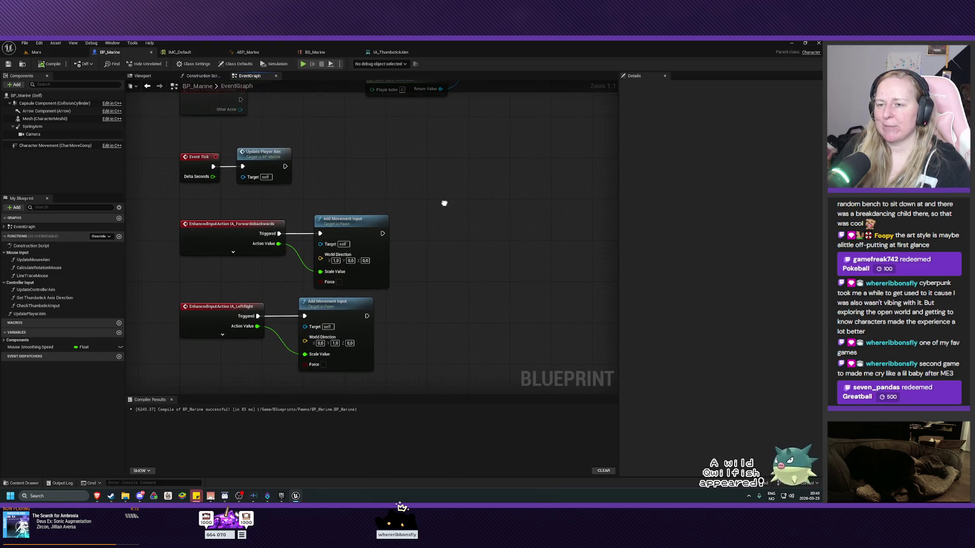
pyautogui.moveTo(442, 153); pyautogui.dragTo(429, 343)
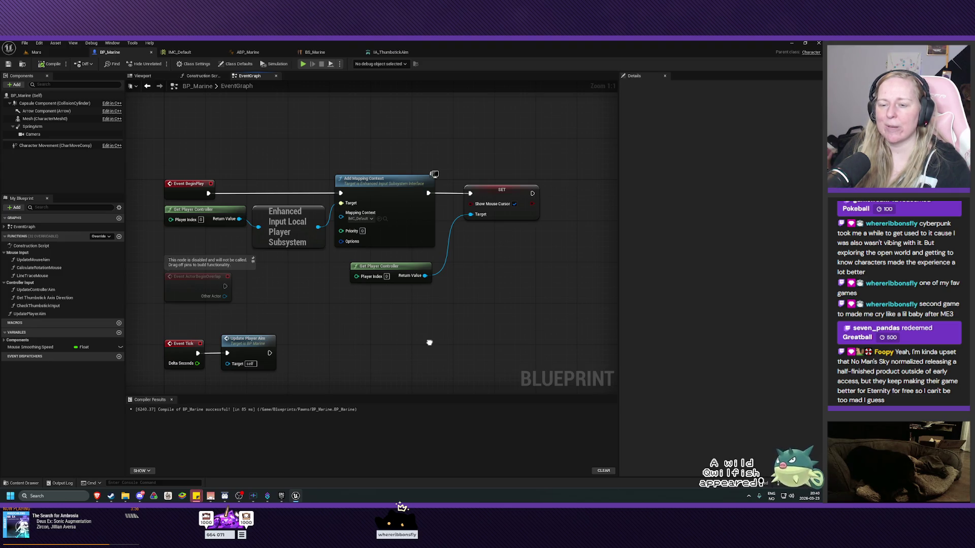
pyautogui.moveTo(430, 343); pyautogui.dragTo(429, 335)
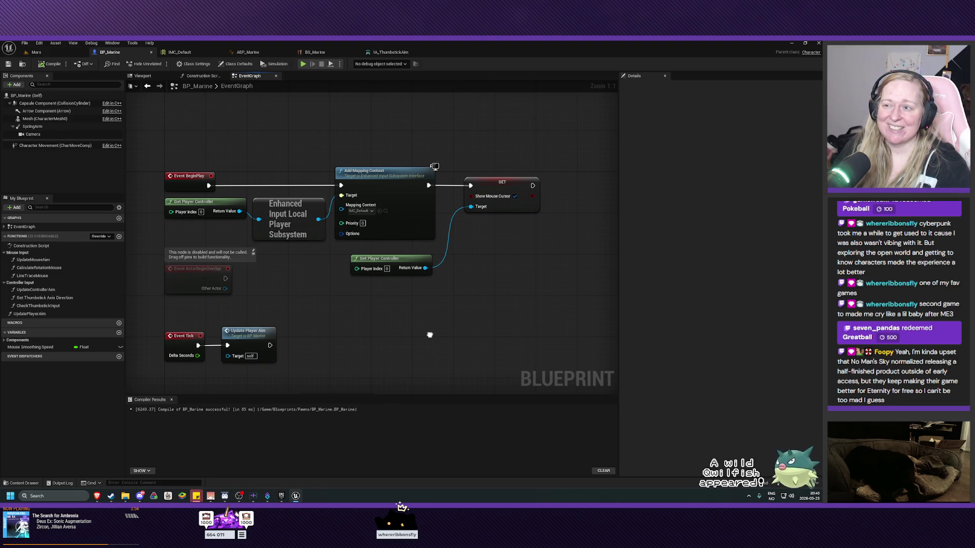
pyautogui.moveTo(430, 335)
pyautogui.mouseDown()
pyautogui.moveTo(484, 322)
pyautogui.moveTo(484, 298)
pyautogui.mouseUp()
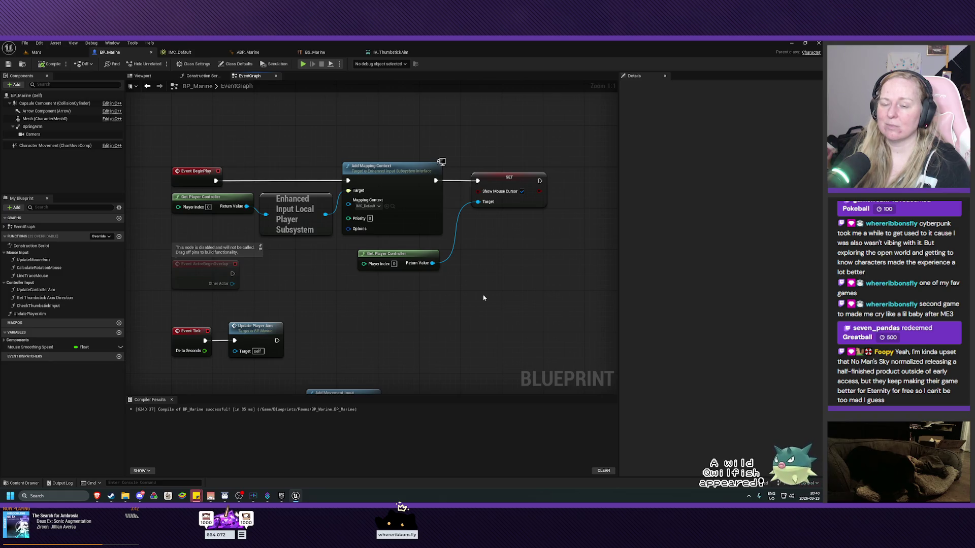
pyautogui.click(110, 496)
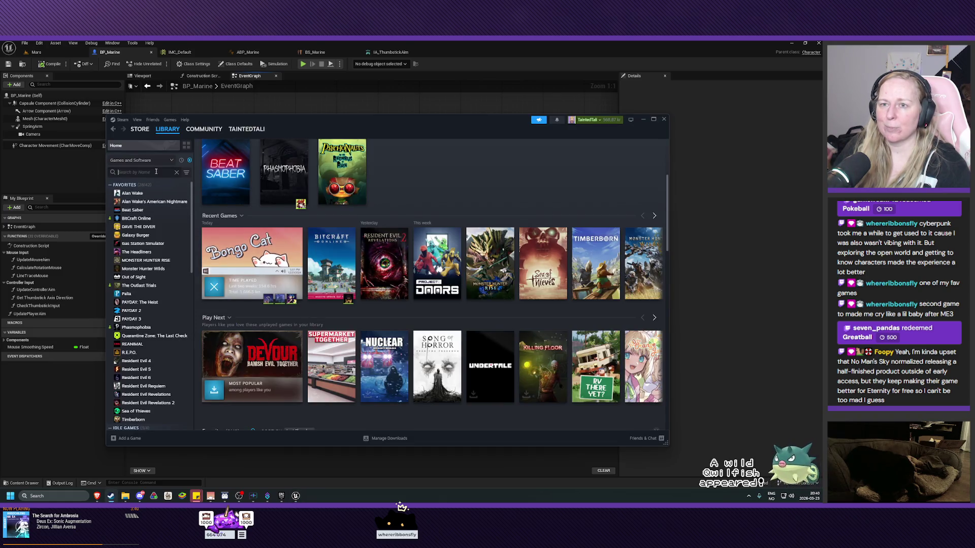
# Step: Search the Steam library for 'no ma' and open No Man's Sky's library and store pages
pyautogui.write('no ma')
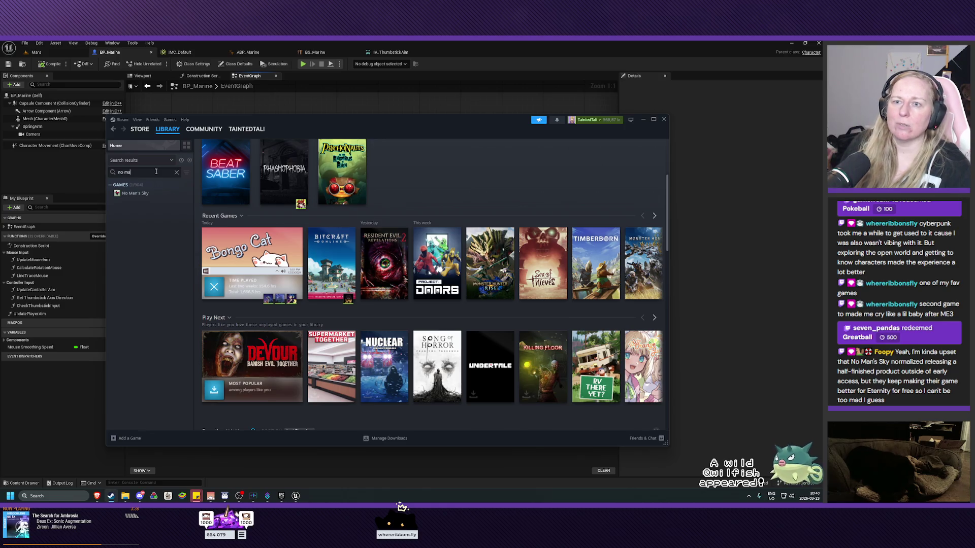
pyautogui.click(142, 195)
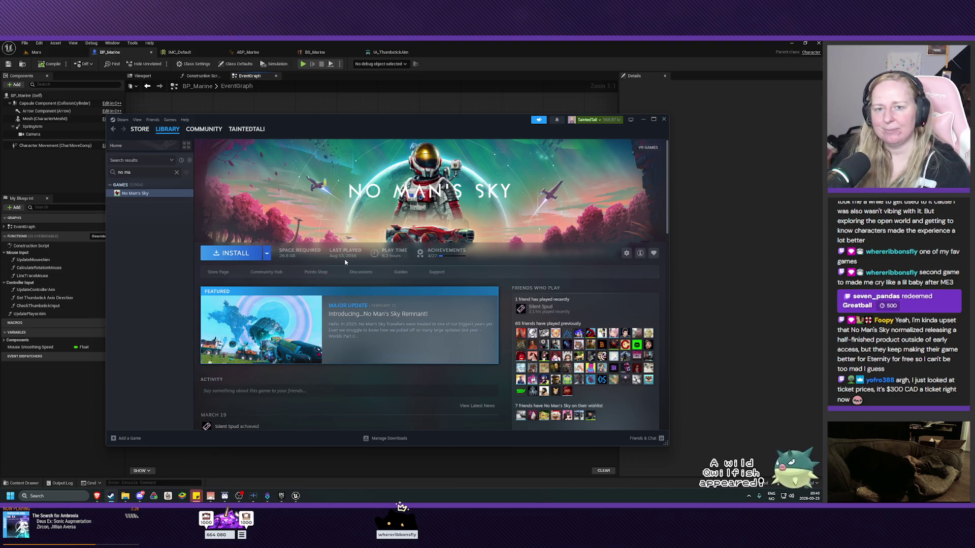
pyautogui.scroll(-5, 494, 285)
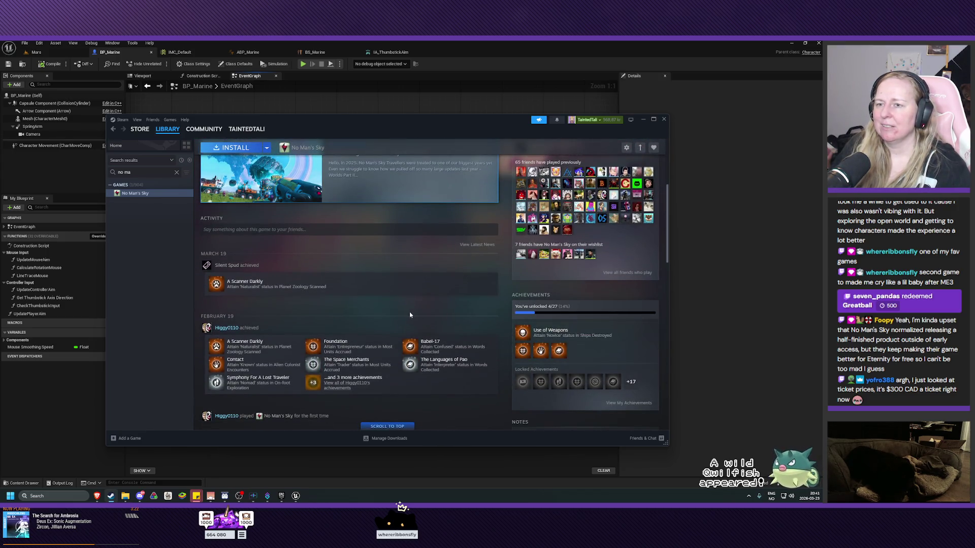
pyautogui.scroll(5, 411, 315)
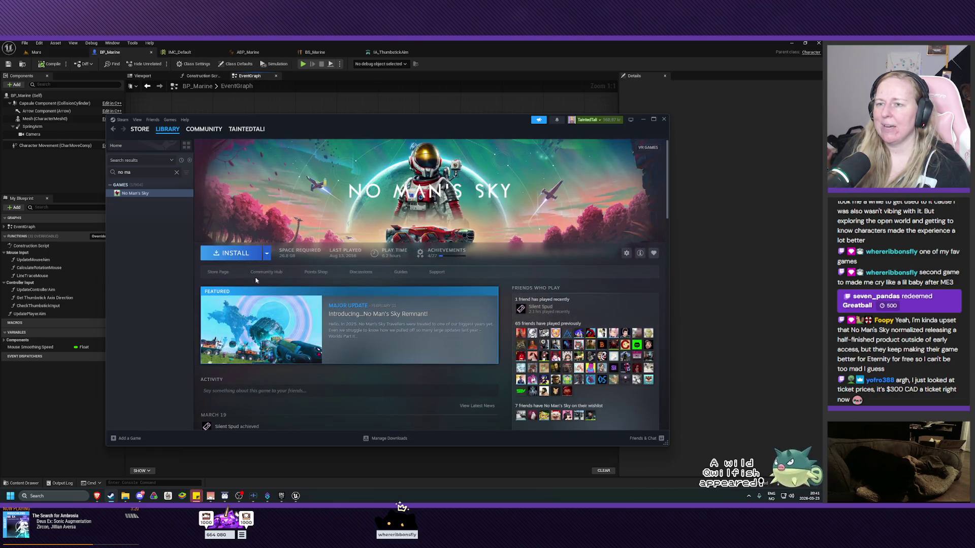
pyautogui.click(218, 271)
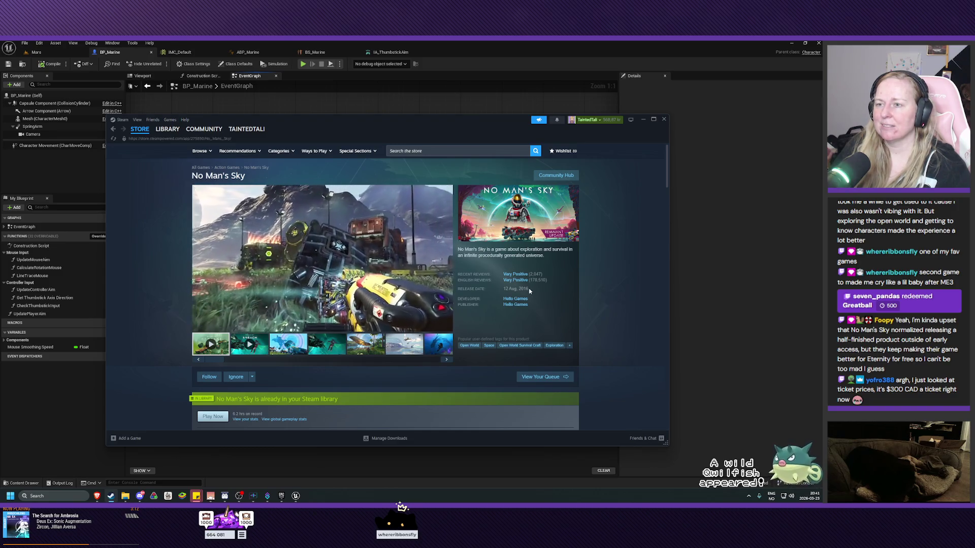
# Step: Browse the store page, then return to the library and reopen the No Man's Sky page
pyautogui.scroll(-8, 424, 289)
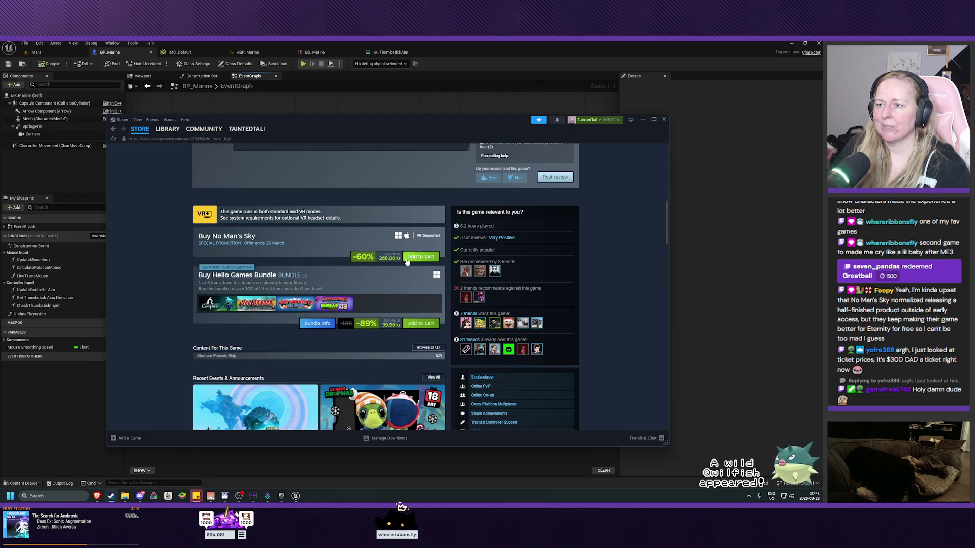
pyautogui.scroll(-4, 285, 269)
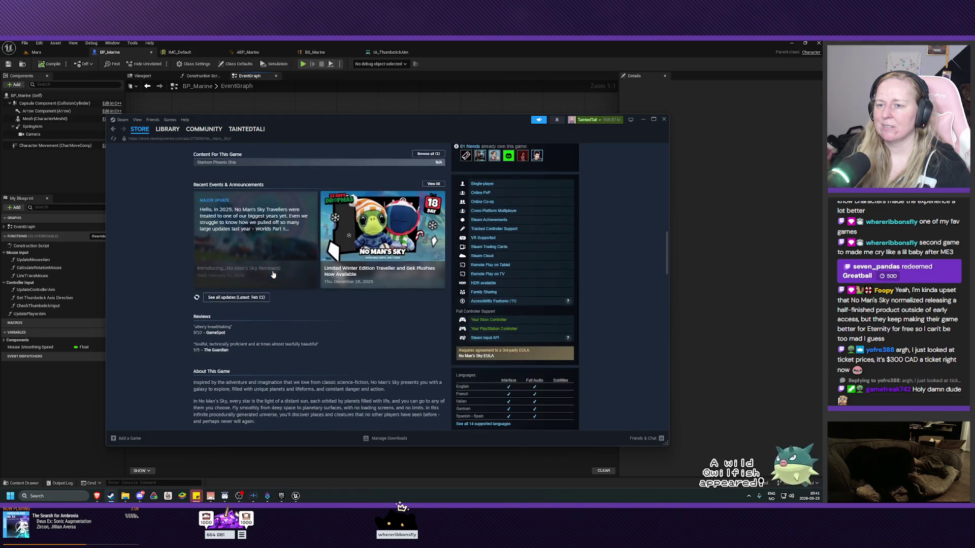
pyautogui.scroll(4, 271, 275)
pyautogui.click(344, 266)
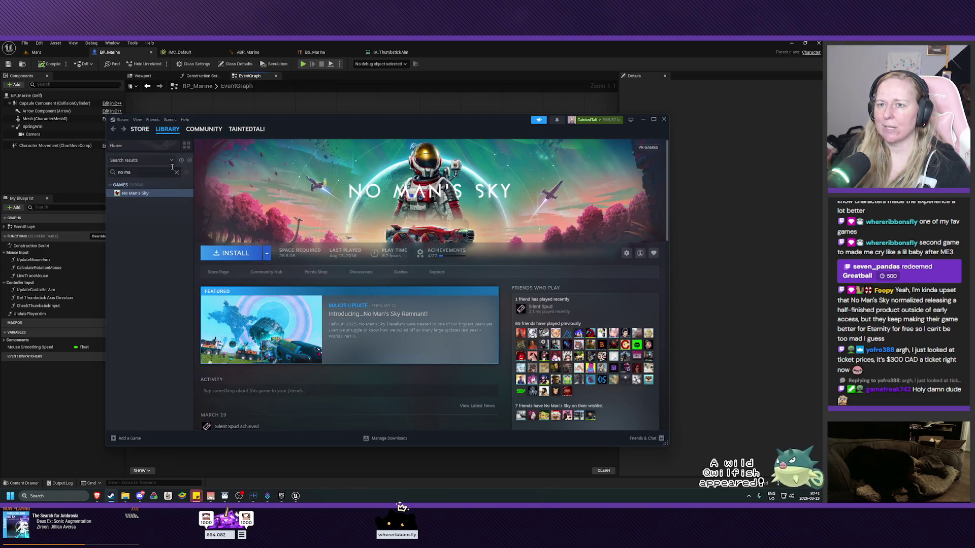
pyautogui.click(169, 142)
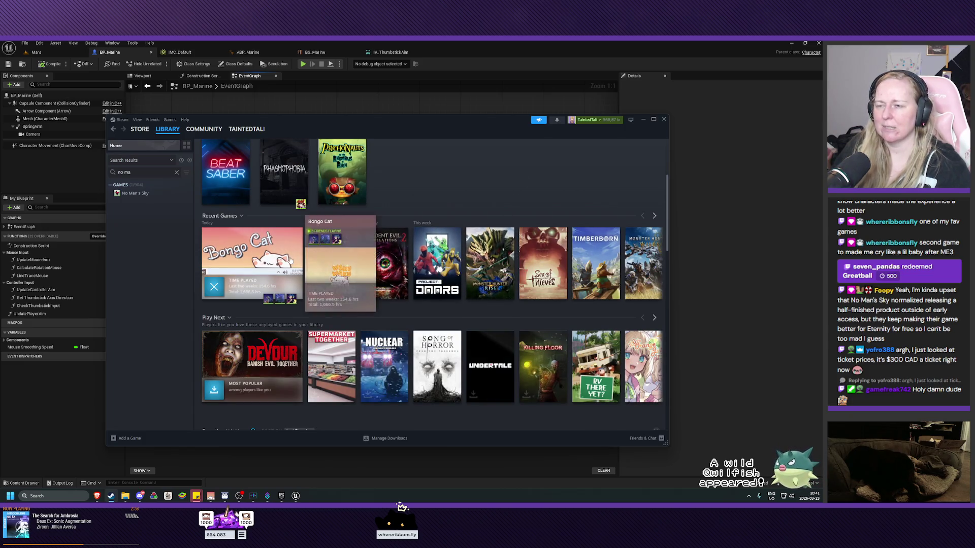
pyautogui.click(159, 194)
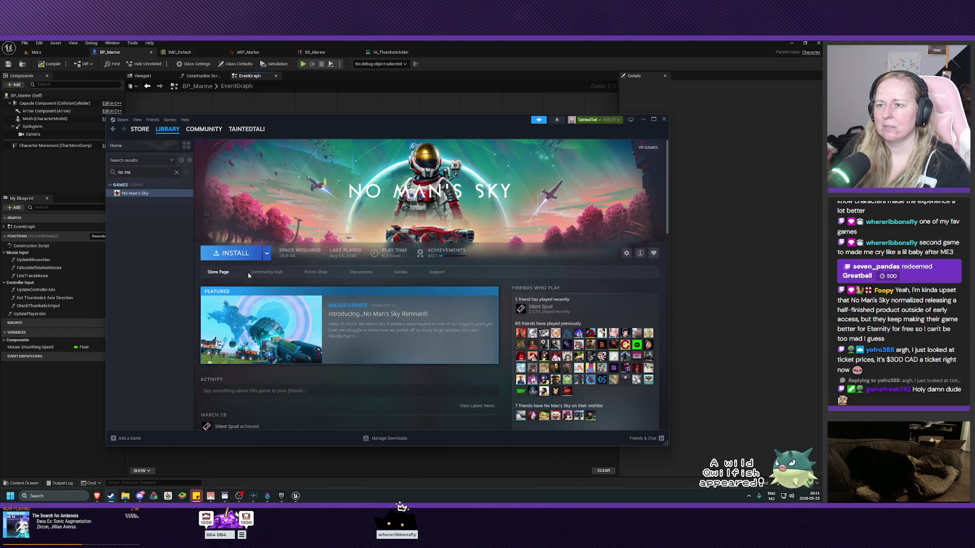
# Step: Scroll the No Man's Sky page and view its DLC list in the store
pyautogui.scroll(-8, 357, 274)
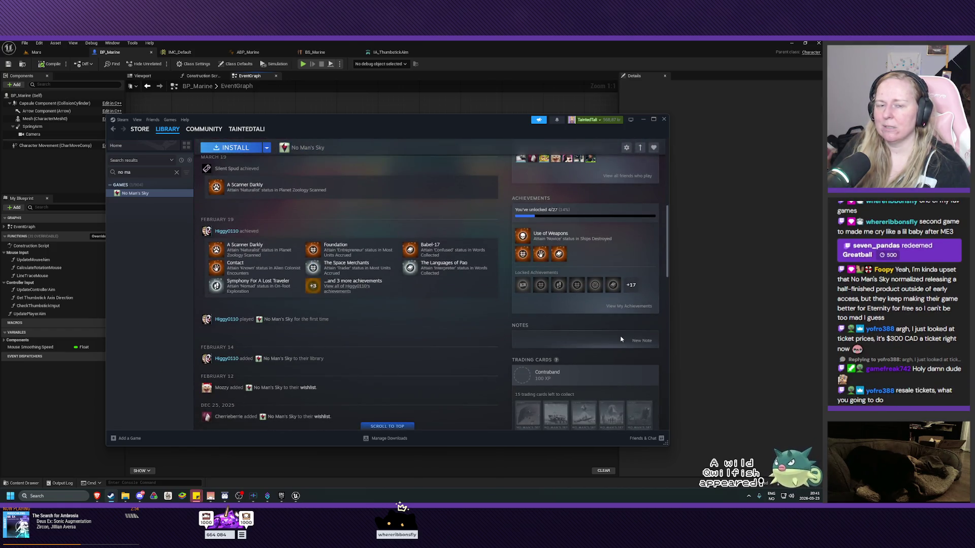
pyautogui.scroll(-4, 560, 353)
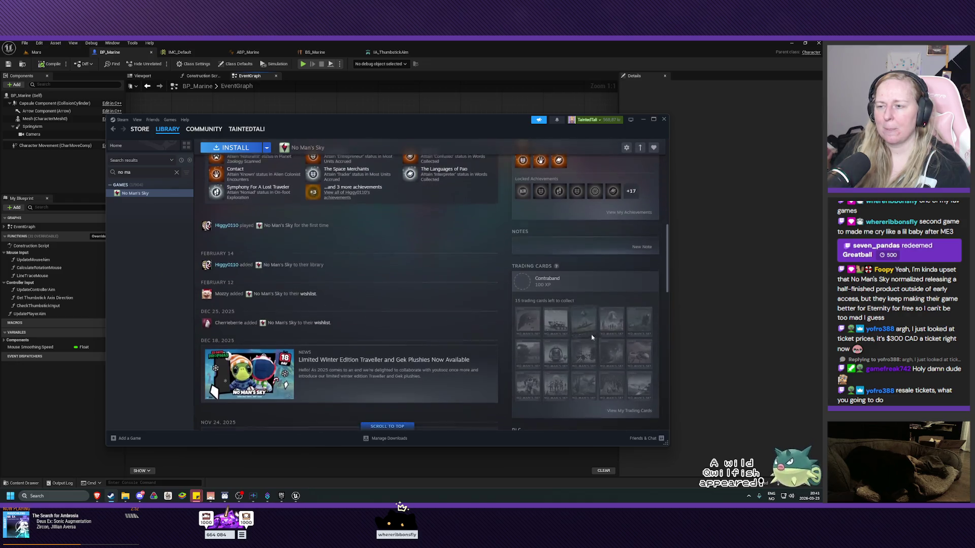
pyautogui.scroll(2, 559, 350)
pyautogui.scroll(-3, 559, 349)
pyautogui.scroll(3, 599, 360)
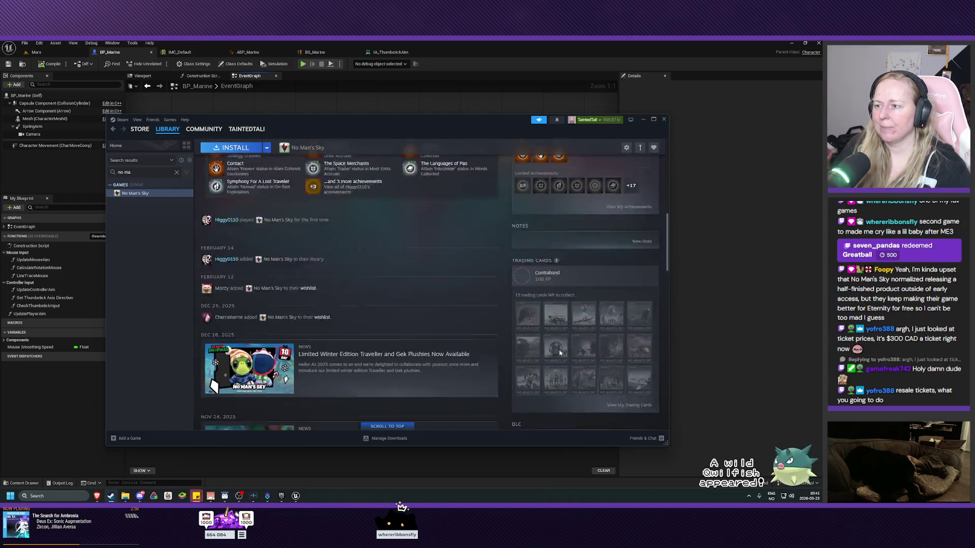
pyautogui.scroll(-3, 628, 372)
pyautogui.click(633, 381)
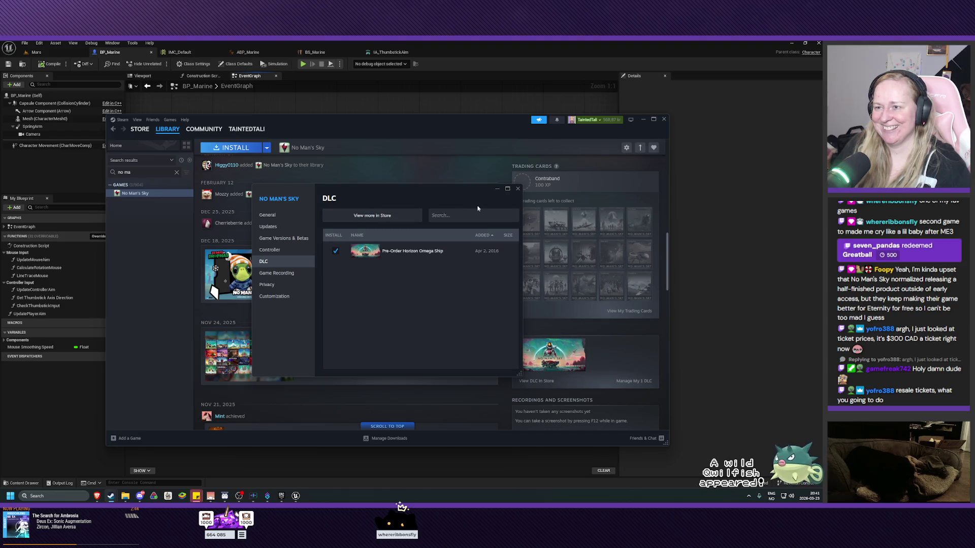
pyautogui.click(375, 216)
pyautogui.scroll(-2, 449, 277)
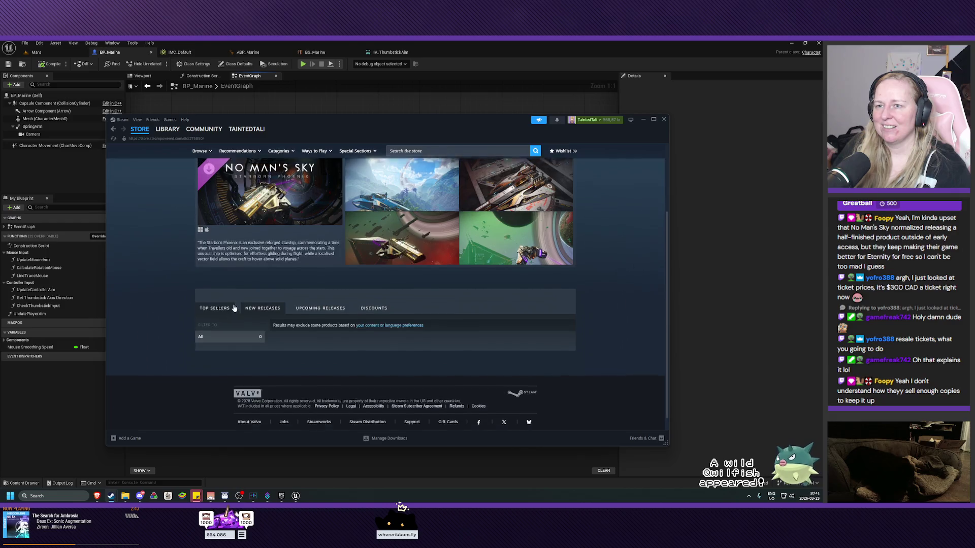
pyautogui.scroll(2, 234, 308)
pyautogui.moveTo(273, 288)
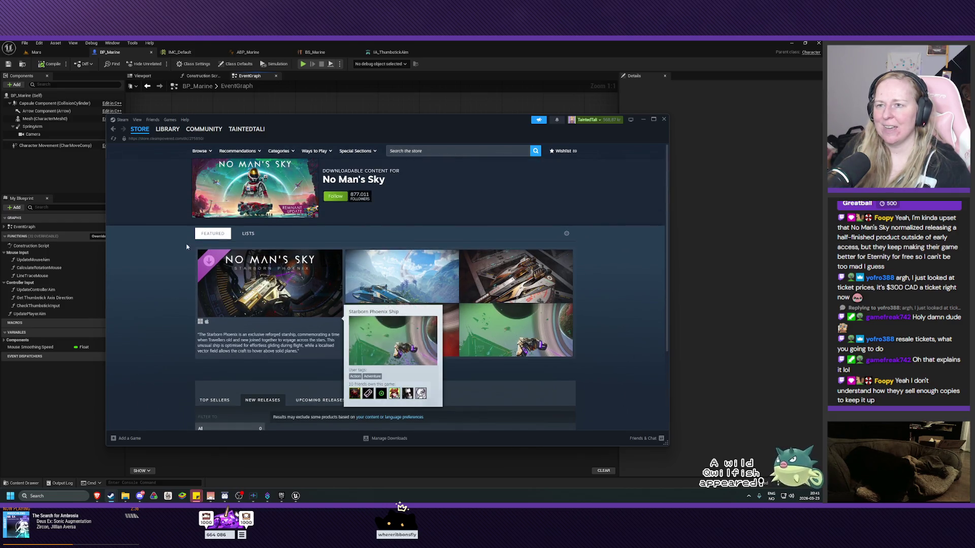
# Step: Go back to the library, clear its search, and close the Steam window
pyautogui.click(167, 130)
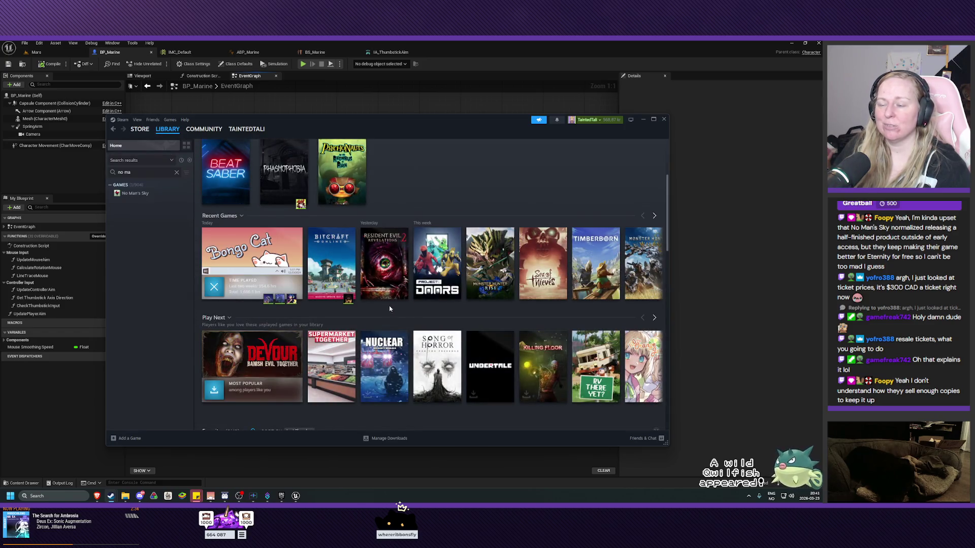
pyautogui.click(177, 172)
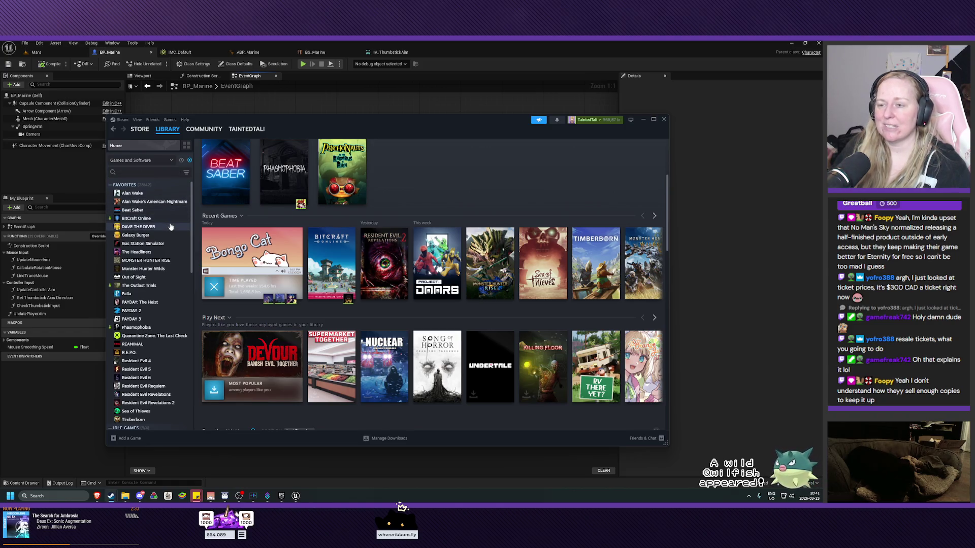
pyautogui.click(663, 119)
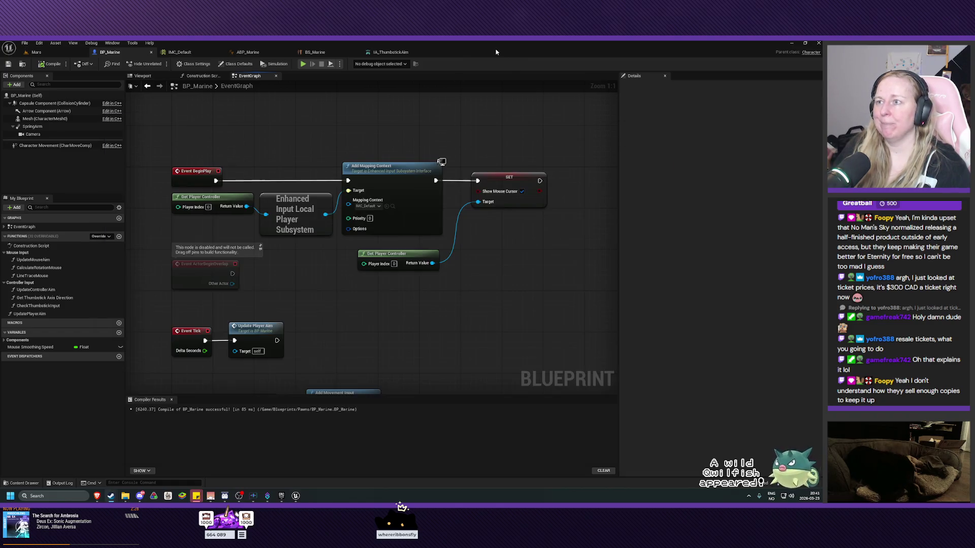
# Step: Drag the IA_ForwardsBackwards and IA_LeftRight nodes lower to clear space beneath Event Tick
pyautogui.moveTo(479, 300); pyautogui.dragTo(475, 246)
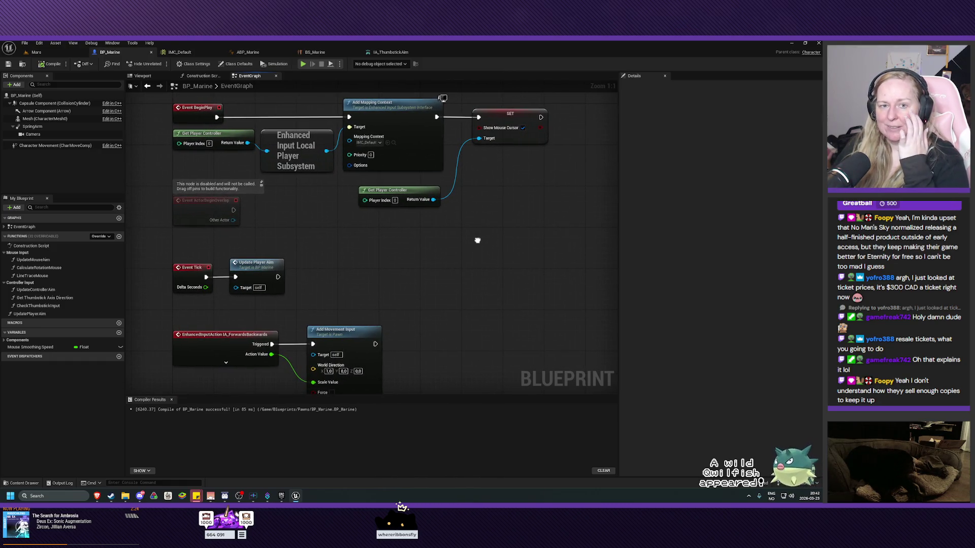
pyautogui.moveTo(477, 240)
pyautogui.mouseDown()
pyautogui.moveTo(466, 155)
pyautogui.moveTo(451, 279)
pyautogui.moveTo(457, 250)
pyautogui.mouseUp()
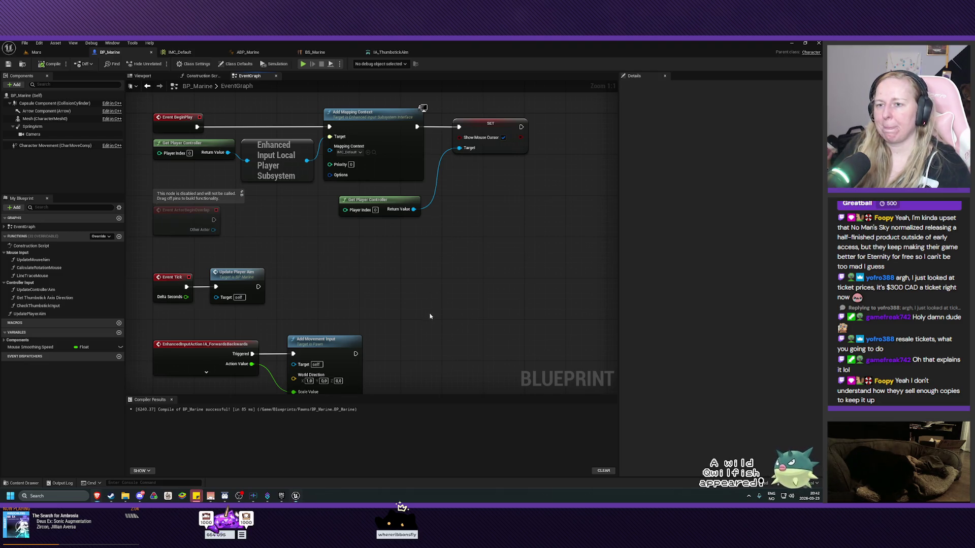
pyautogui.moveTo(428, 318)
pyautogui.mouseDown()
pyautogui.moveTo(465, 202)
pyautogui.moveTo(184, 380)
pyautogui.mouseUp()
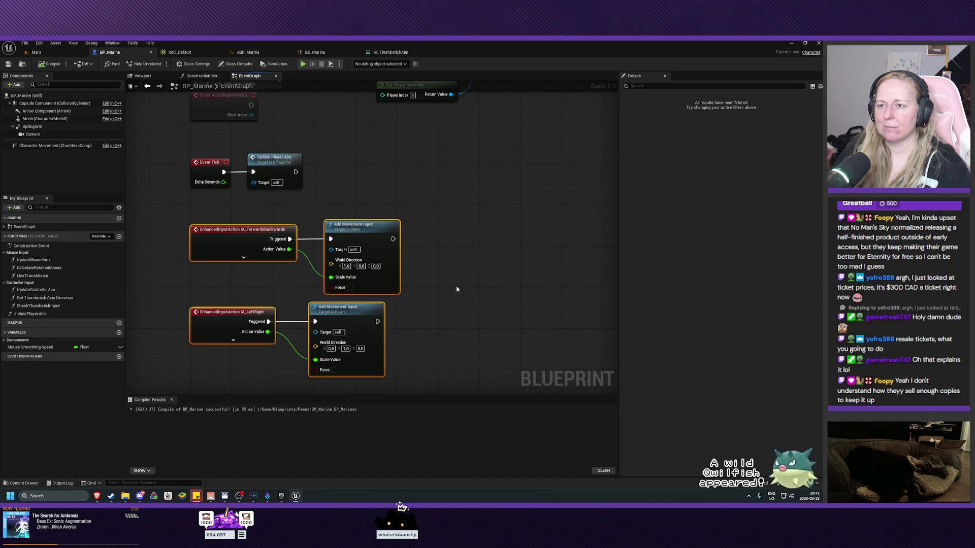
pyautogui.moveTo(251, 235); pyautogui.dragTo(253, 345)
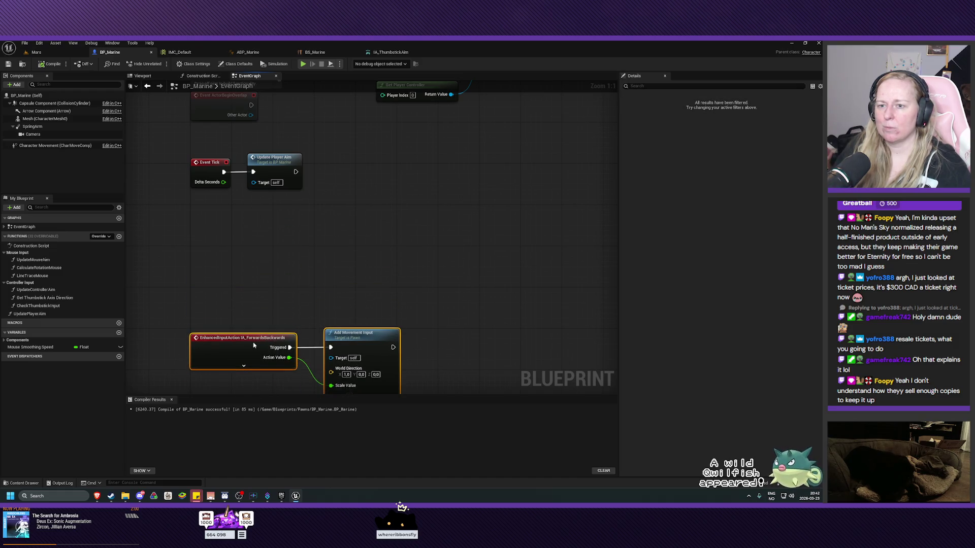
pyautogui.click(287, 292)
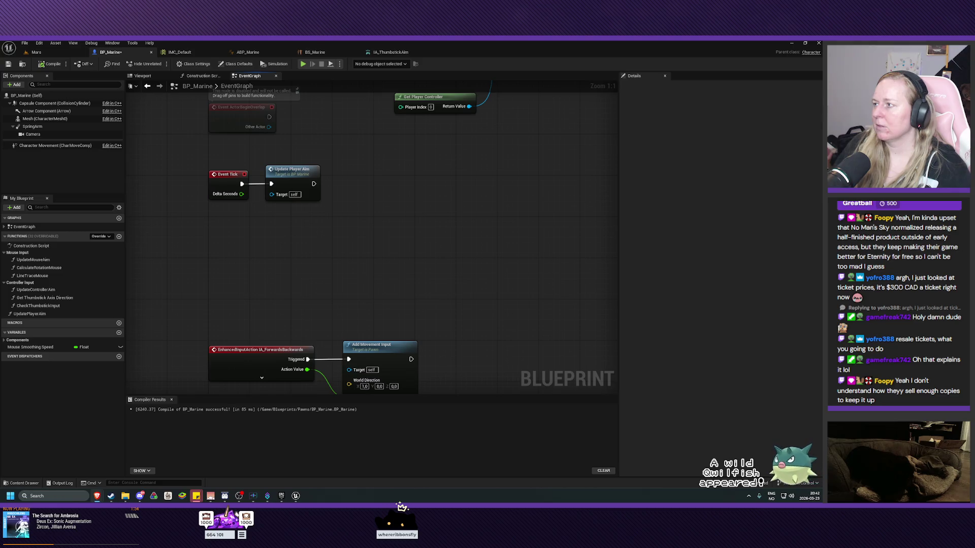
pyautogui.moveTo(489, 267)
pyautogui.mouseDown()
pyautogui.moveTo(444, 275)
pyautogui.moveTo(432, 289)
pyautogui.mouseUp()
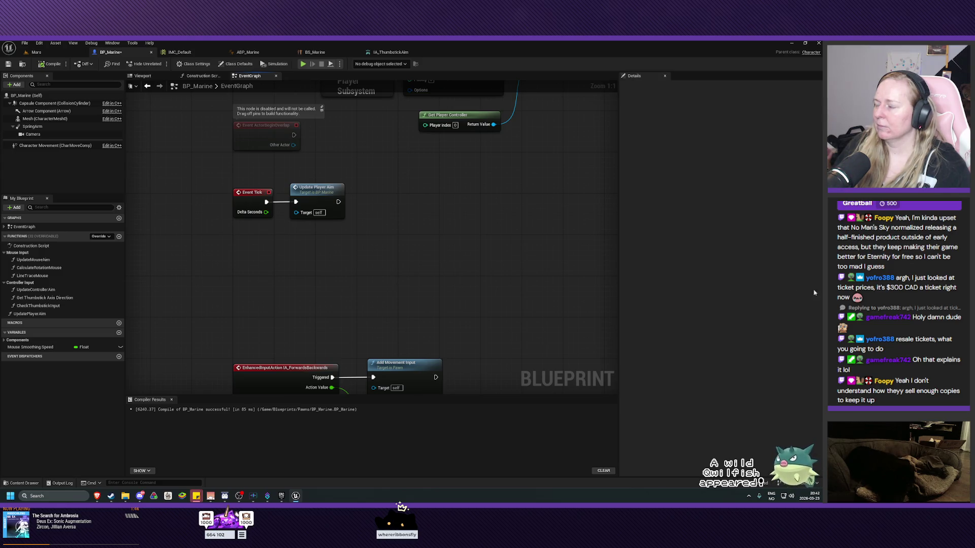
pyautogui.rightClick(240, 264)
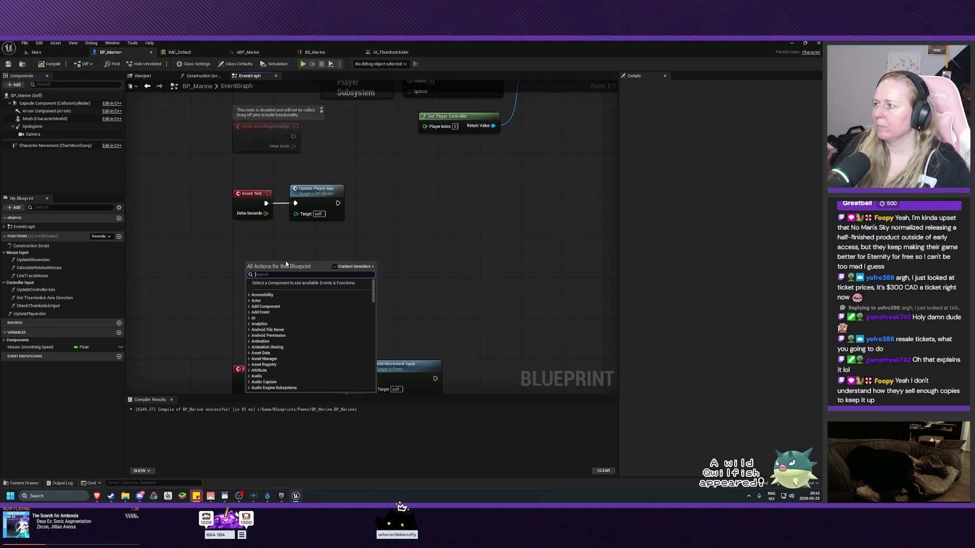
# Step: Add an Any Key event node via the 'any ke' search and place it below Event Tick
pyautogui.press('Escape')
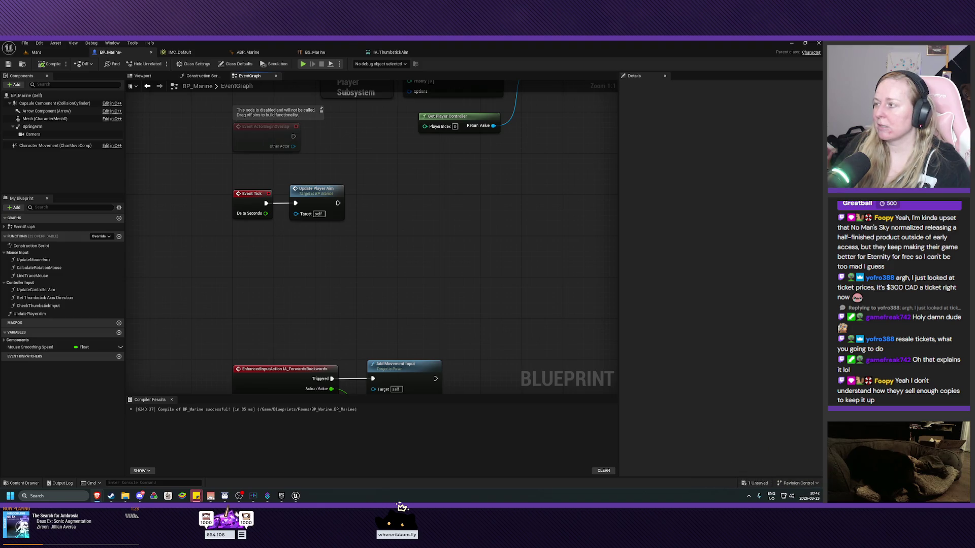
pyautogui.rightClick(266, 264)
pyautogui.write('any ke')
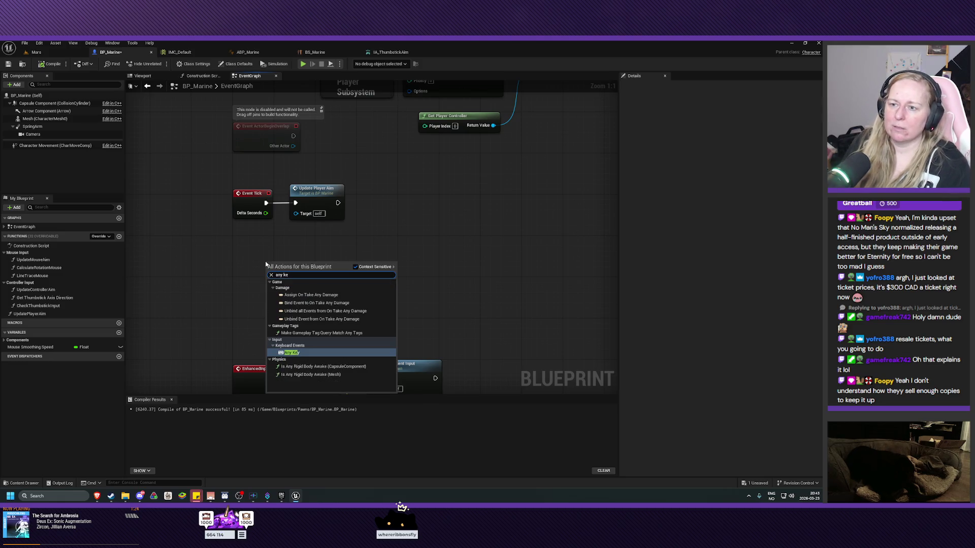
pyautogui.click(299, 352)
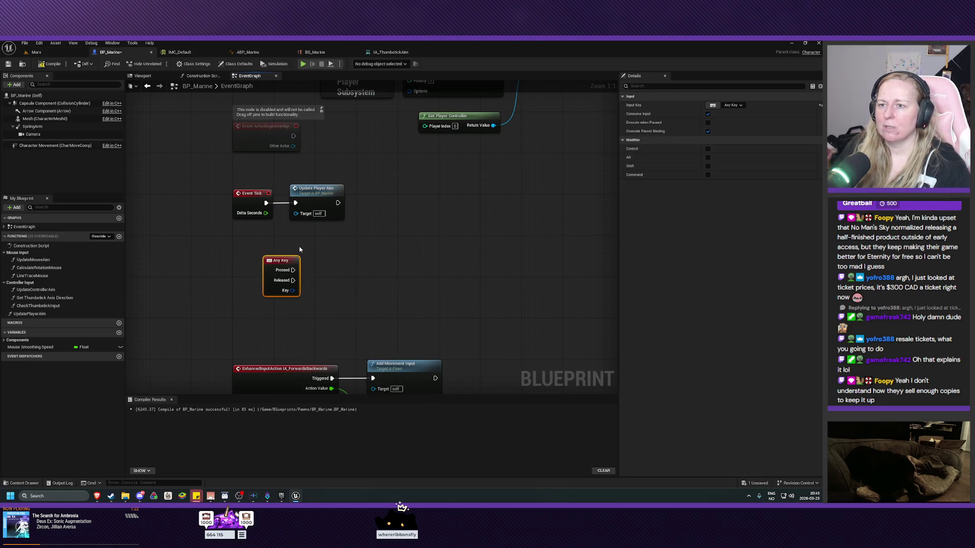
pyautogui.moveTo(278, 263)
pyautogui.mouseDown()
pyautogui.moveTo(252, 233)
pyautogui.moveTo(251, 245)
pyautogui.mouseUp()
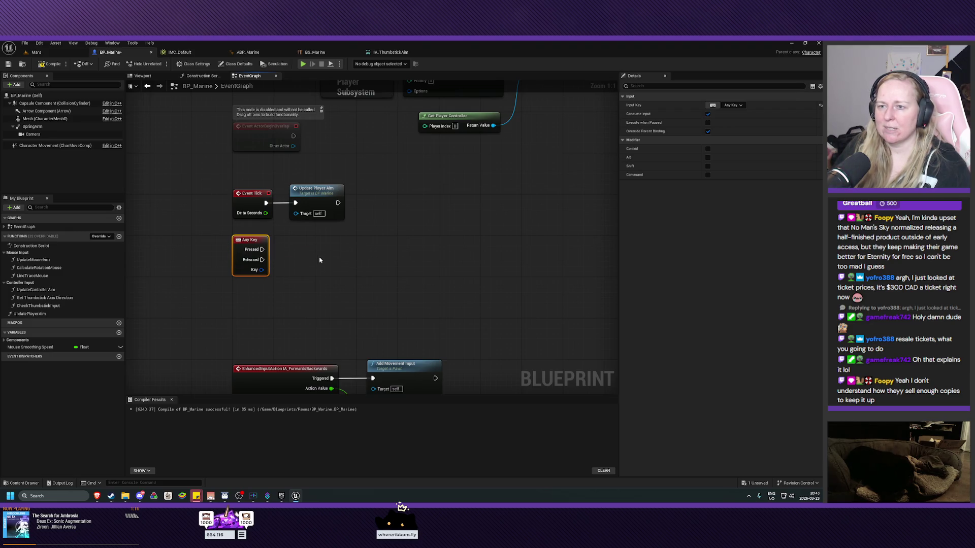
pyautogui.moveTo(319, 261); pyautogui.dragTo(363, 262)
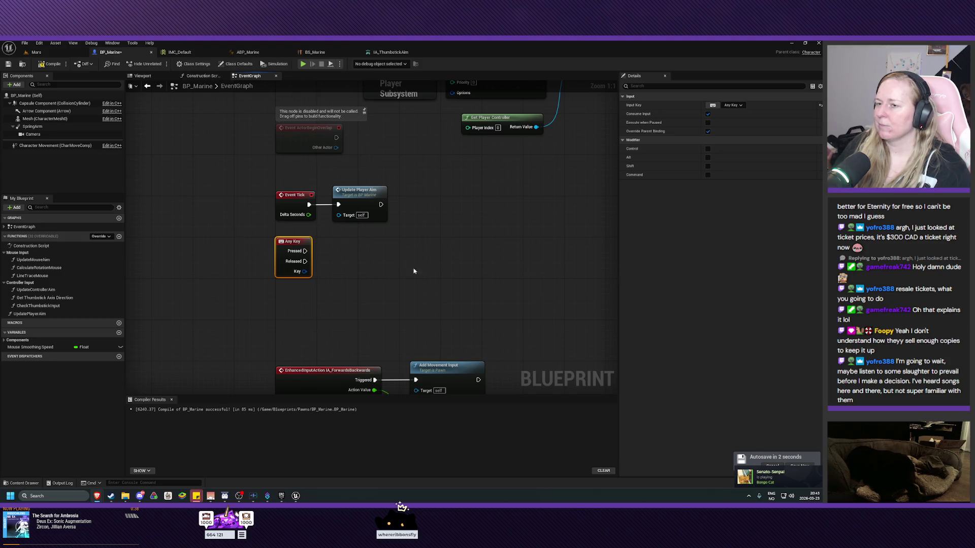
# Step: Add an Is Keyboard Key node wired from Any Key's Key pin and place it beside Any Key
pyautogui.moveTo(304, 271); pyautogui.dragTo(363, 277)
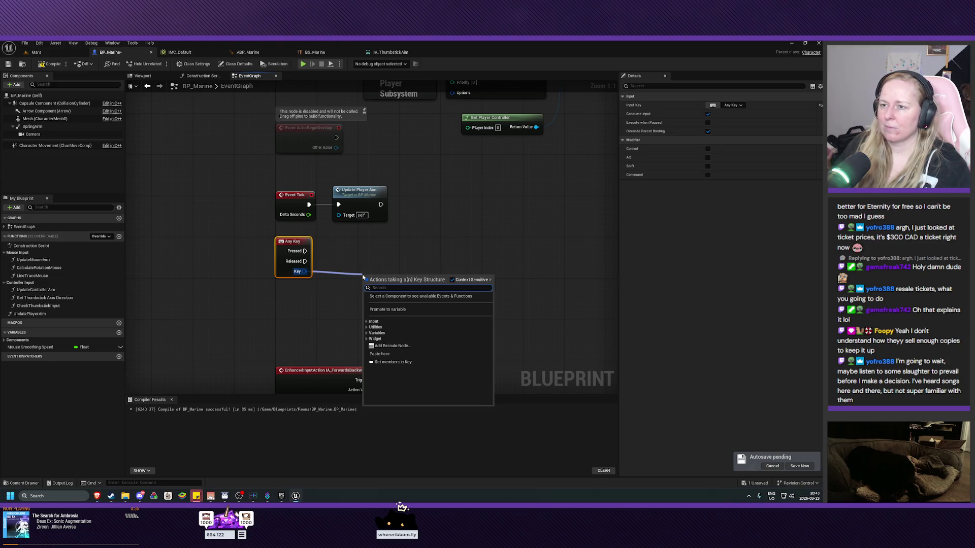
pyautogui.write('is key')
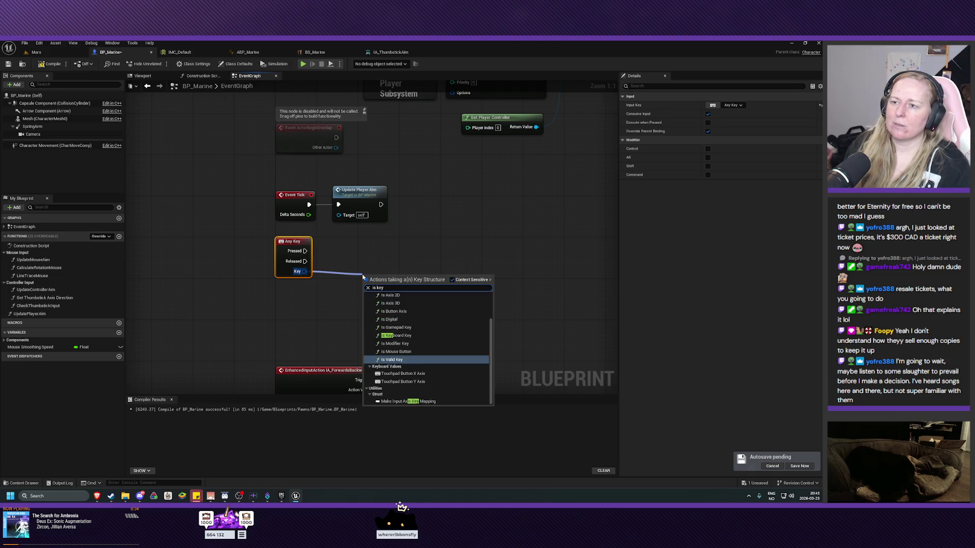
pyautogui.write('board')
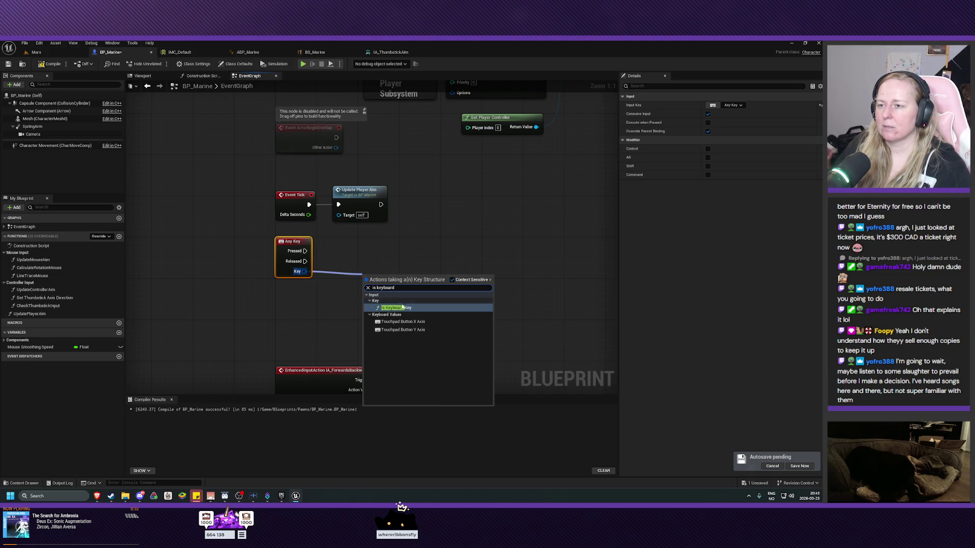
pyautogui.click(402, 307)
pyautogui.moveTo(396, 283); pyautogui.dragTo(361, 270)
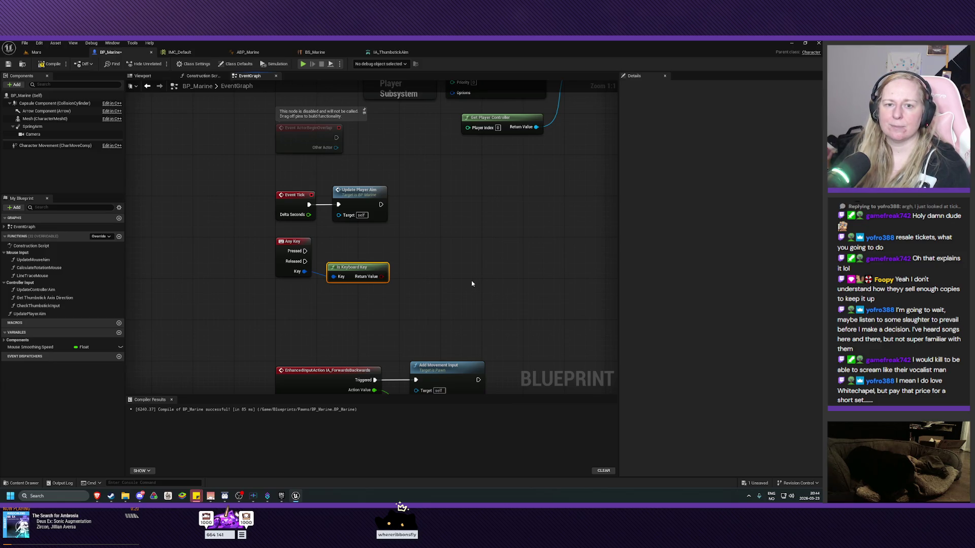
pyautogui.moveTo(463, 271); pyautogui.dragTo(379, 277)
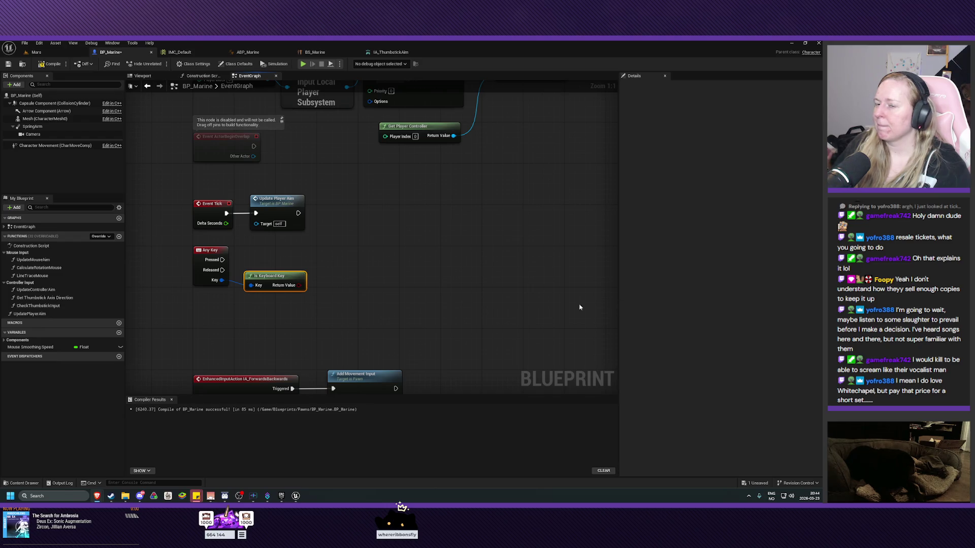
# Step: Replace Is Keyboard Key with an Is Gamepad Key node fed by Any Key's Key output
pyautogui.press('Delete')
pyautogui.hotkey('ctrl', 'z')
pyautogui.press('Delete')
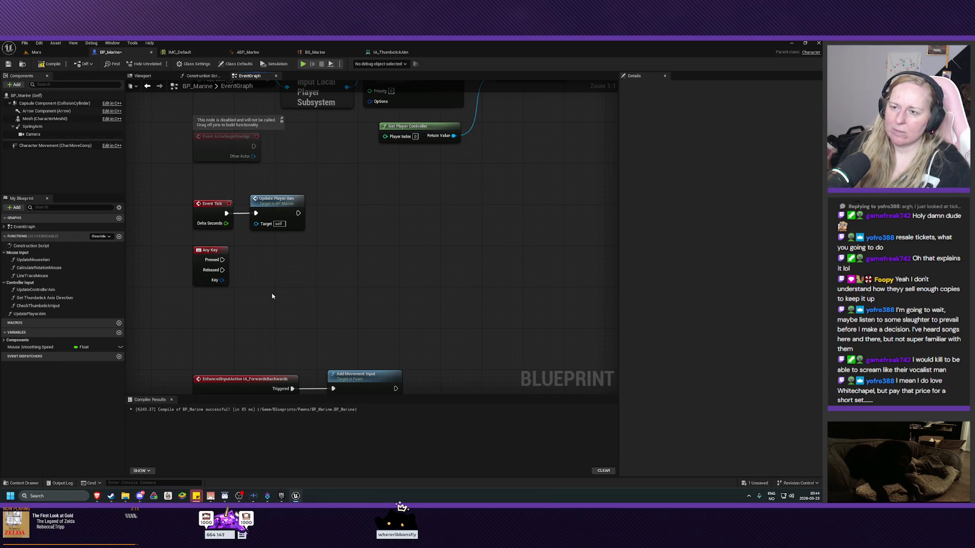
pyautogui.moveTo(221, 280); pyautogui.dragTo(245, 287)
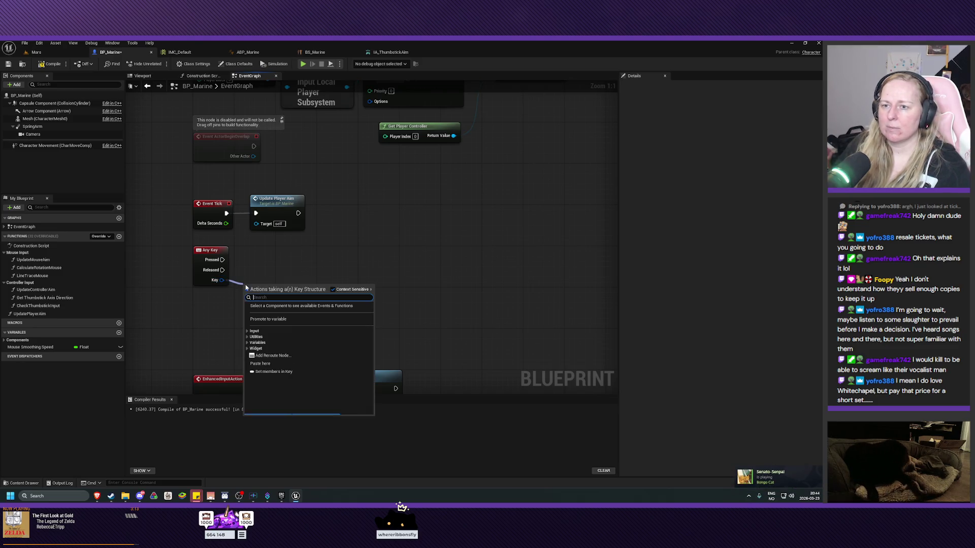
pyautogui.write('is game')
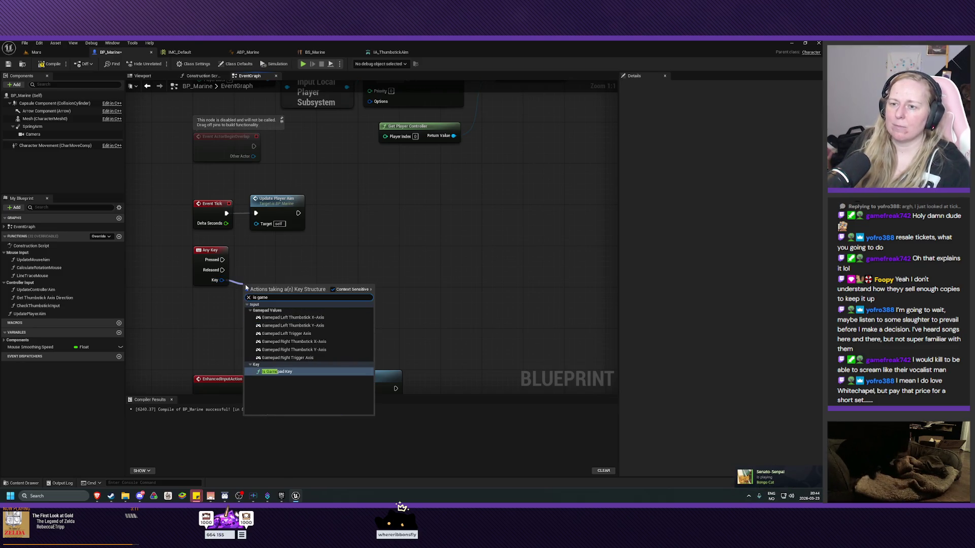
pyautogui.press('Return')
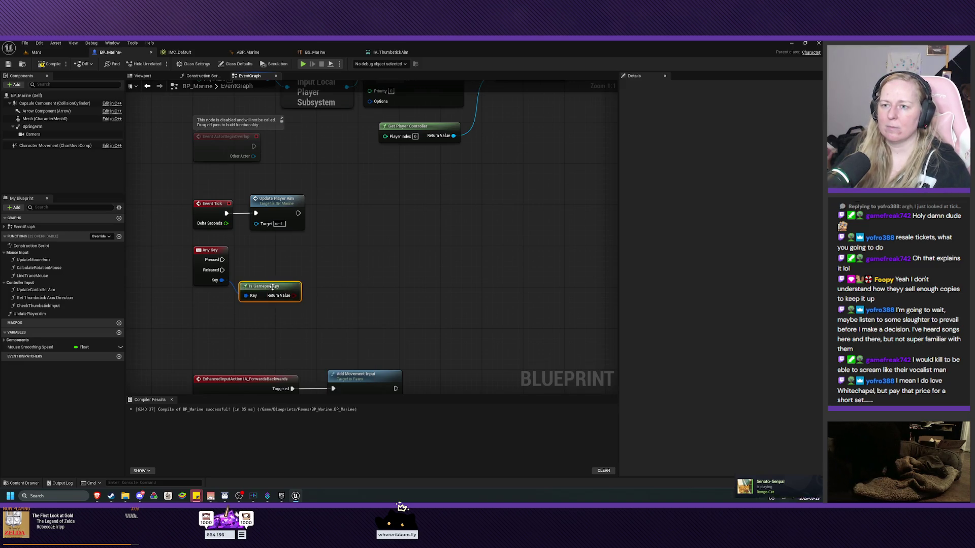
pyautogui.moveTo(273, 287); pyautogui.dragTo(276, 277)
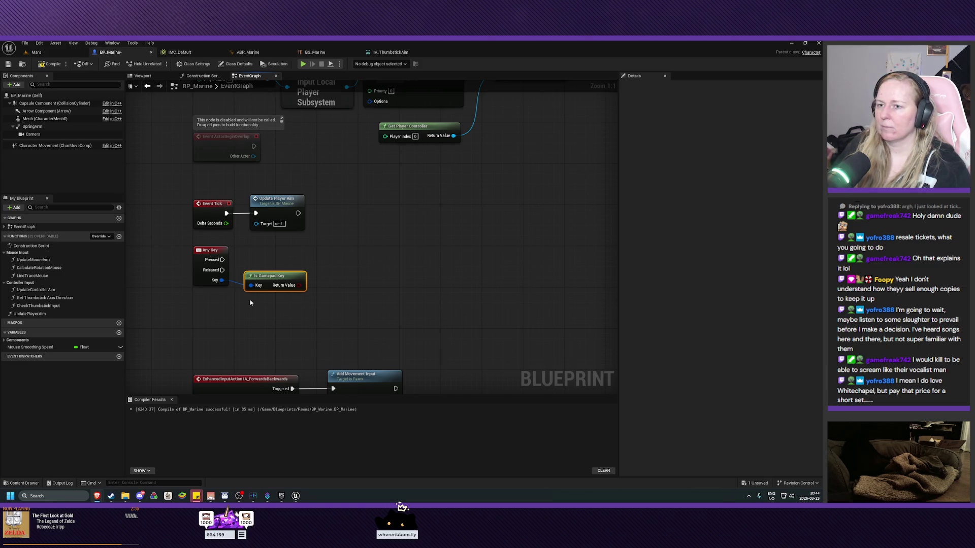
pyautogui.rightClick(282, 287)
# Step: Promote the Is Gamepad Key result to a Boolean variable whose SET runs on Any Key Pressed
pyautogui.click(304, 305)
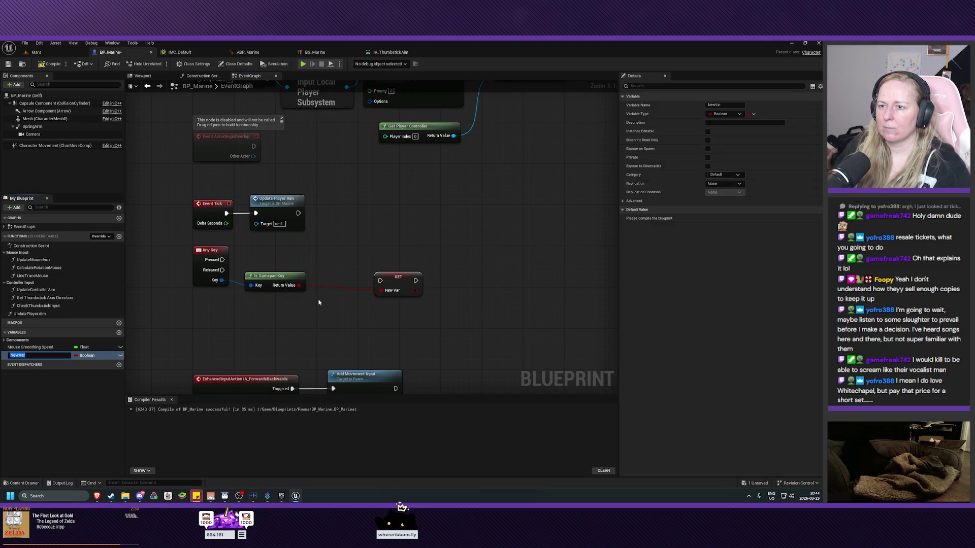
pyautogui.moveTo(392, 276); pyautogui.dragTo(336, 256)
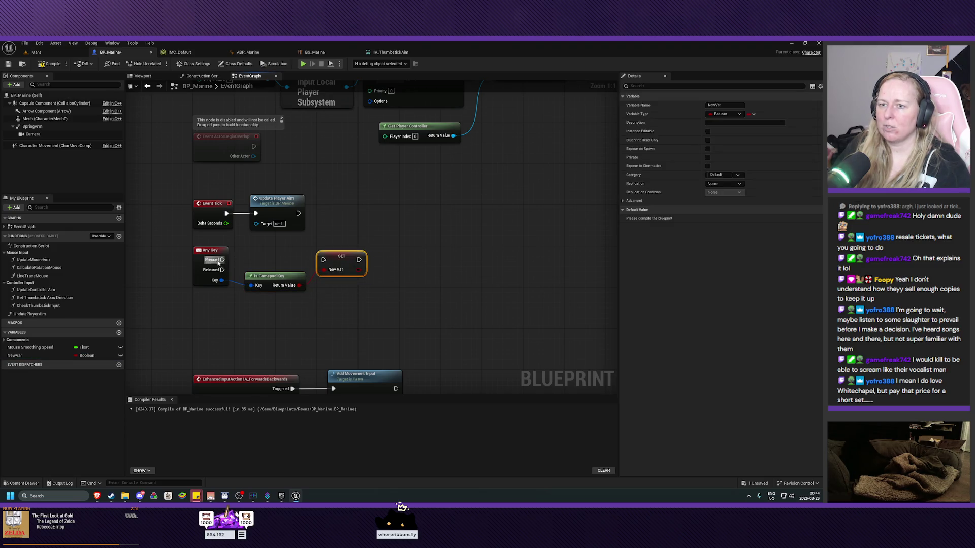
pyautogui.moveTo(221, 261)
pyautogui.mouseDown()
pyautogui.moveTo(335, 260)
pyautogui.moveTo(332, 269)
pyautogui.moveTo(325, 261)
pyautogui.mouseUp()
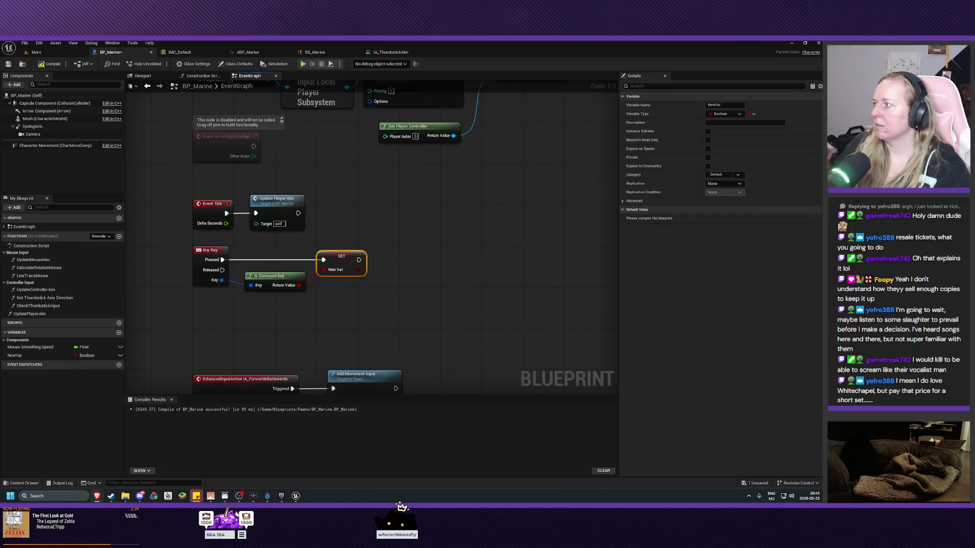
# Step: Rename the variable to GamepadIsActive and nudge the SET node into place
pyautogui.click(724, 105)
pyautogui.write('Ga')
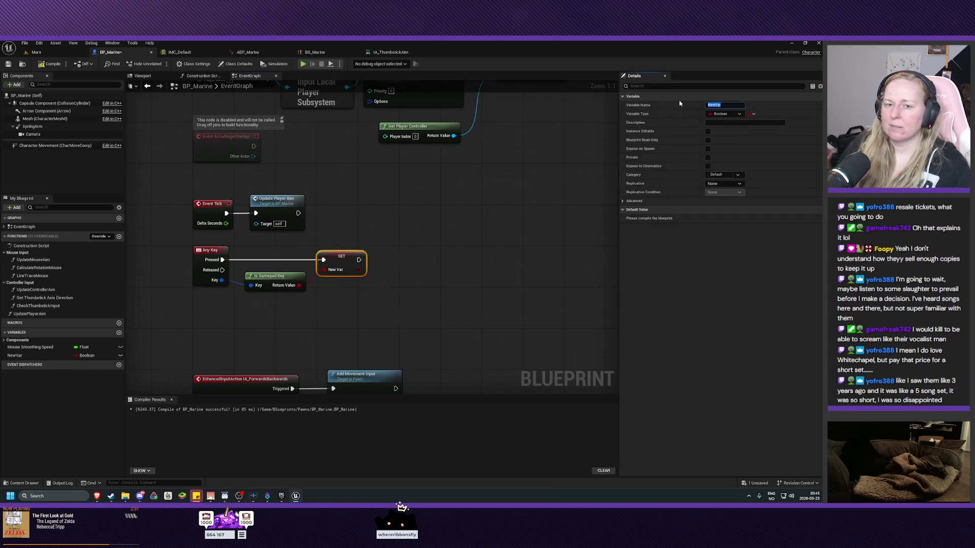
pyautogui.write('mepad')
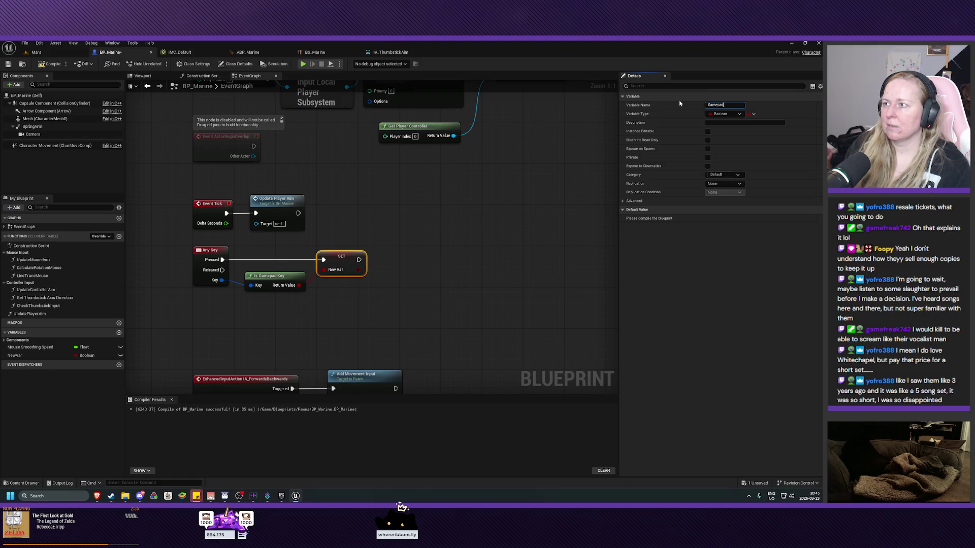
pyautogui.write('IsActive')
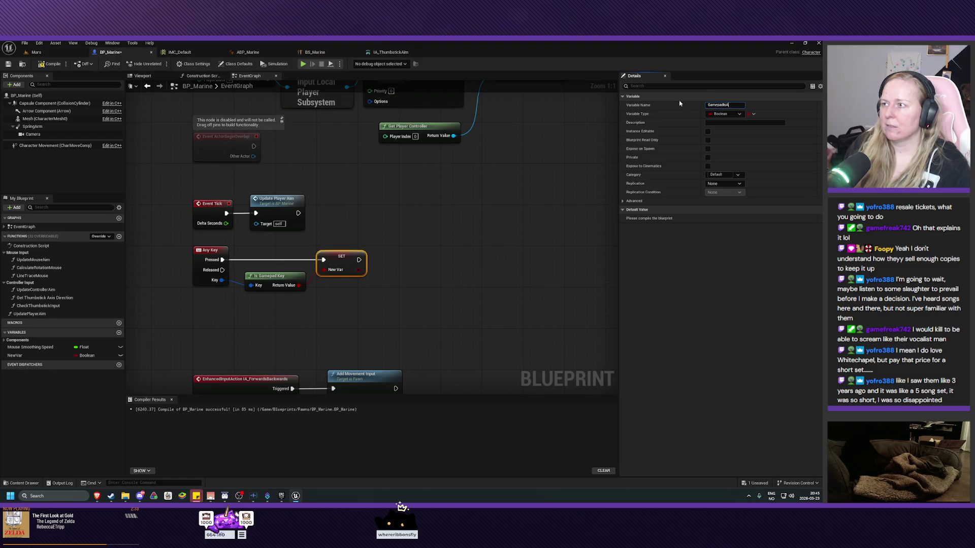
pyautogui.press('Return')
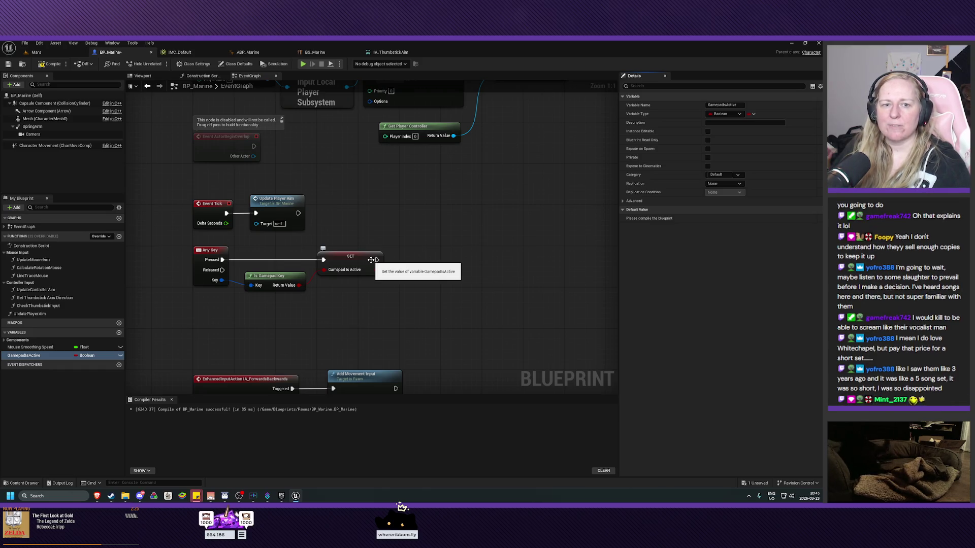
pyautogui.moveTo(357, 258); pyautogui.dragTo(358, 258)
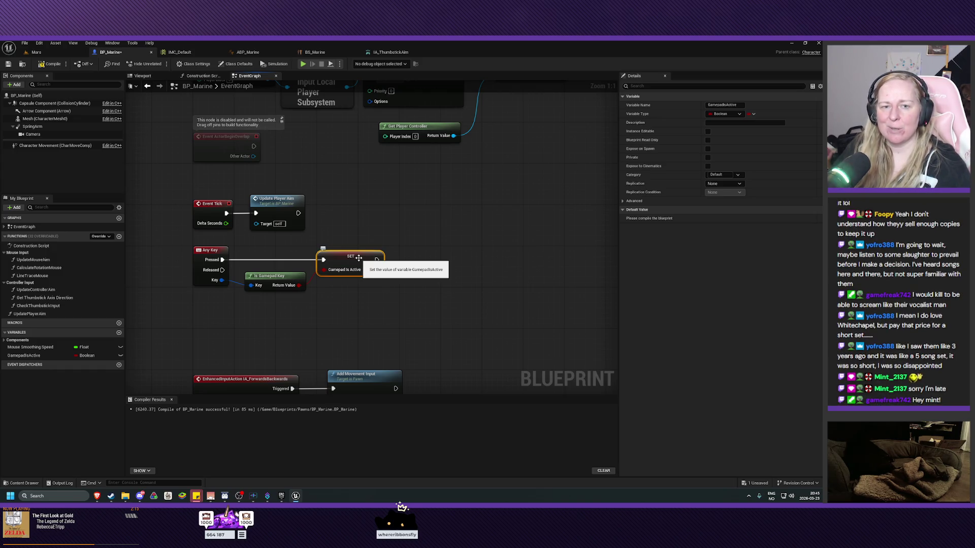
pyautogui.moveTo(437, 282); pyautogui.dragTo(447, 284)
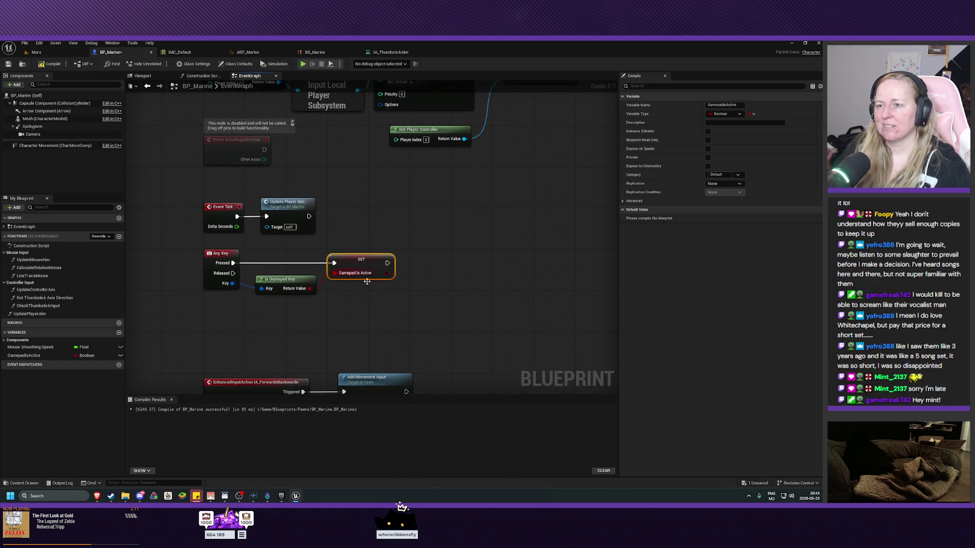
pyautogui.moveTo(363, 303); pyautogui.dragTo(359, 303)
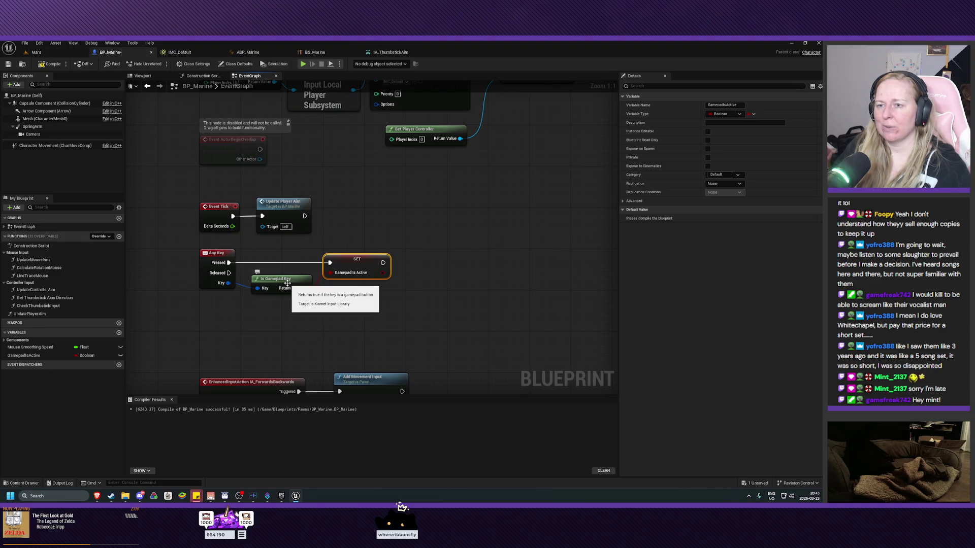
pyautogui.moveTo(450, 296); pyautogui.dragTo(445, 296)
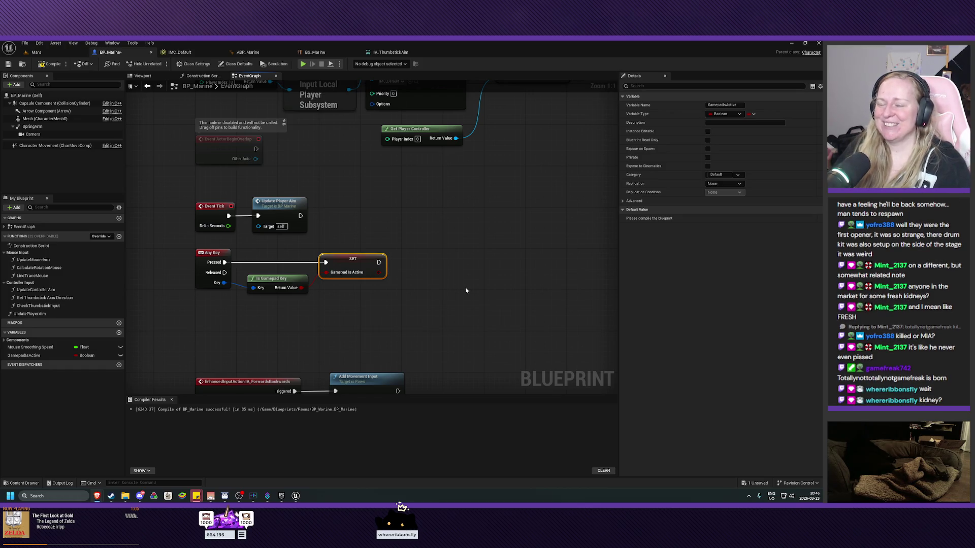
pyautogui.moveTo(466, 290)
pyautogui.mouseDown()
pyautogui.moveTo(475, 293)
pyautogui.moveTo(467, 290)
pyautogui.mouseUp()
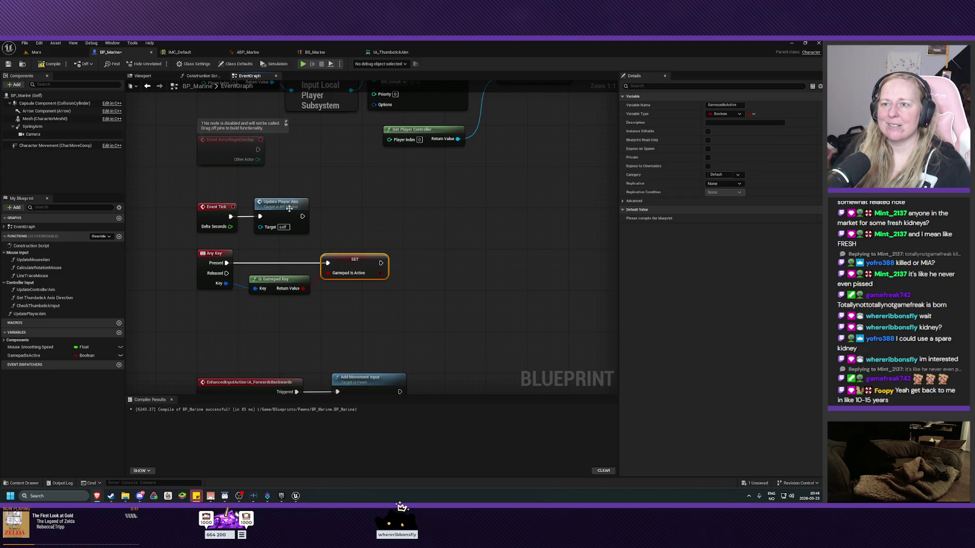
# Step: In the UpdatePlayerAim function graph, make room and add a GamepadIsActive getter
pyautogui.doubleClick(289, 209)
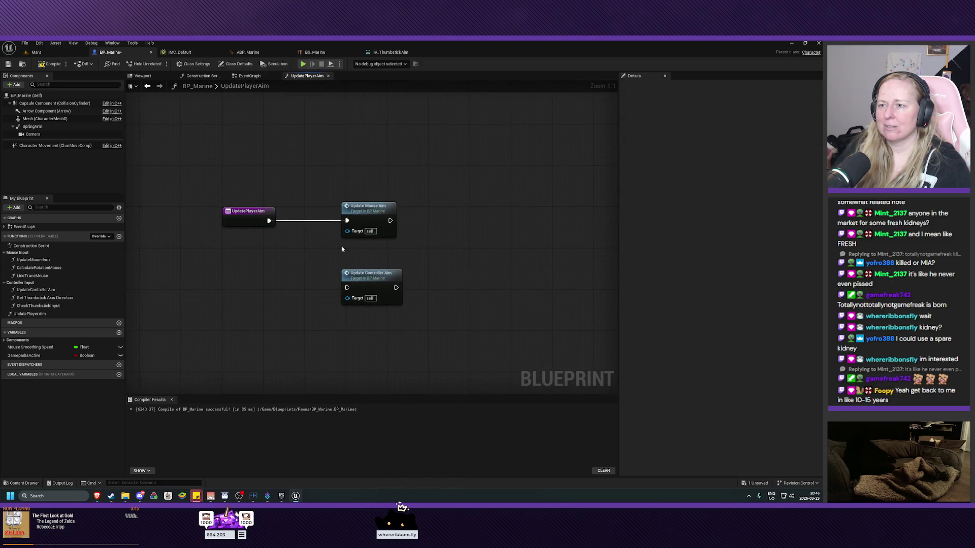
pyautogui.moveTo(374, 209); pyautogui.dragTo(383, 209)
pyautogui.moveTo(375, 279); pyautogui.dragTo(385, 274)
pyautogui.click(426, 259)
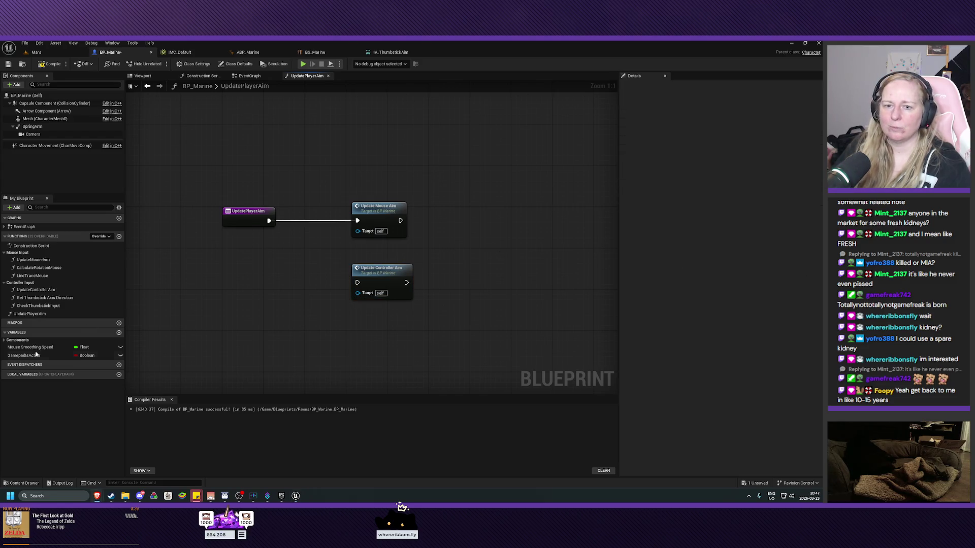
pyautogui.moveTo(24, 356)
pyautogui.mouseDown()
pyautogui.moveTo(229, 279)
pyautogui.moveTo(243, 258)
pyautogui.mouseUp()
pyautogui.click(246, 288)
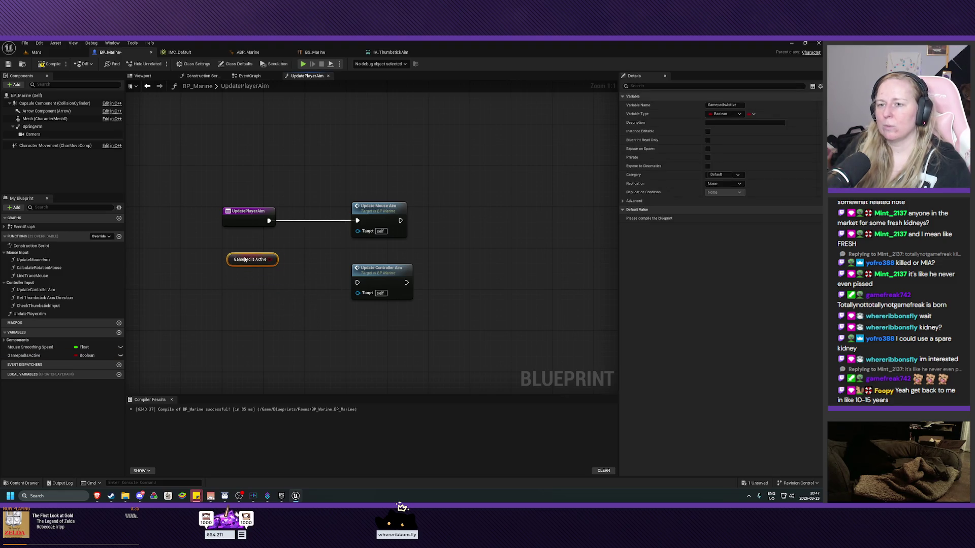
# Step: Unlink the entry from Update Mouse Aim and add a Branch node
pyautogui.keyDown('alt'); pyautogui.click(307, 222); pyautogui.keyUp('alt')
pyautogui.rightClick(311, 223)
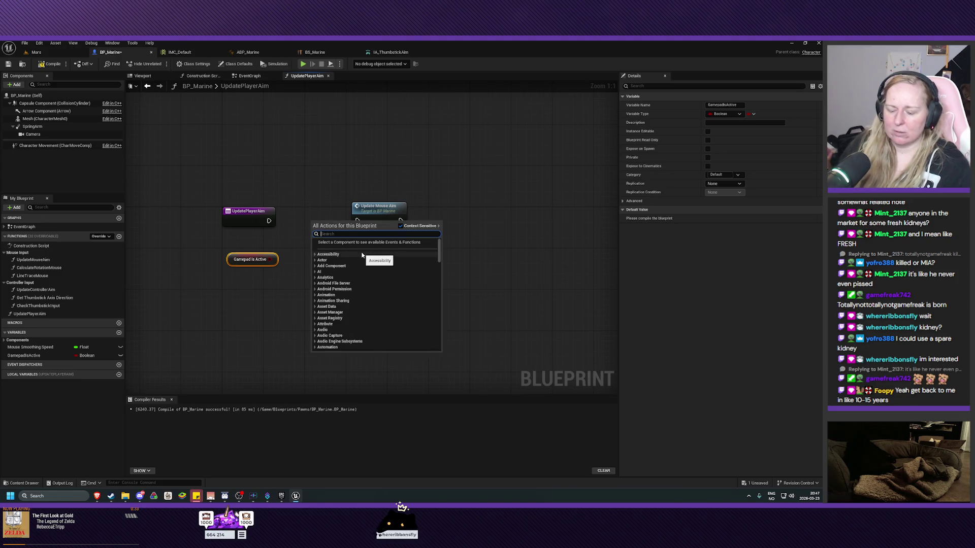
pyautogui.write('branch')
pyautogui.click(362, 255)
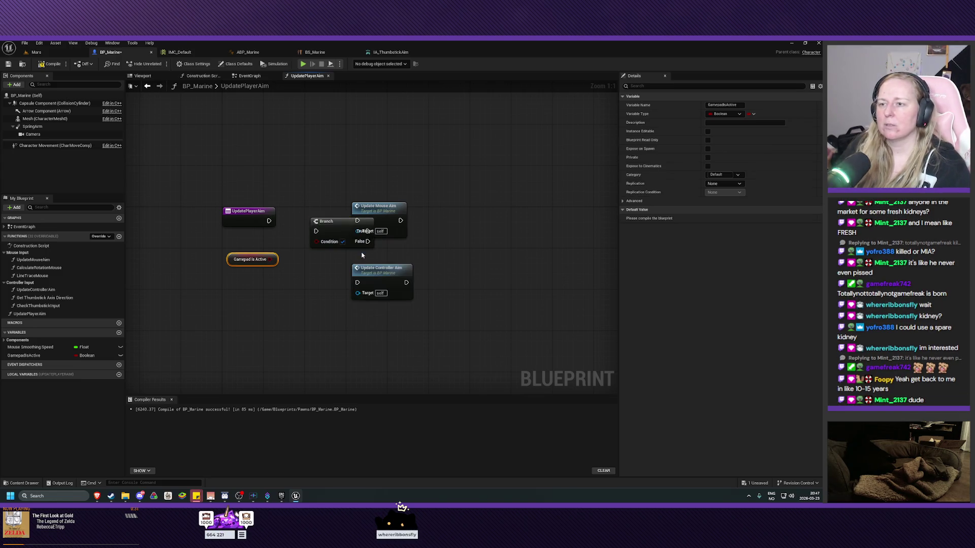
pyautogui.moveTo(378, 206); pyautogui.dragTo(431, 200)
pyautogui.moveTo(380, 265)
pyautogui.mouseDown()
pyautogui.moveTo(447, 252)
pyautogui.moveTo(431, 260)
pyautogui.mouseUp()
# Step: Wire GamepadIsActive to Condition, True to Update Controller Aim, False to Update Mouse Aim, entry into Branch
pyautogui.moveTo(269, 259)
pyautogui.mouseDown()
pyautogui.moveTo(316, 241)
pyautogui.moveTo(405, 270)
pyautogui.mouseUp()
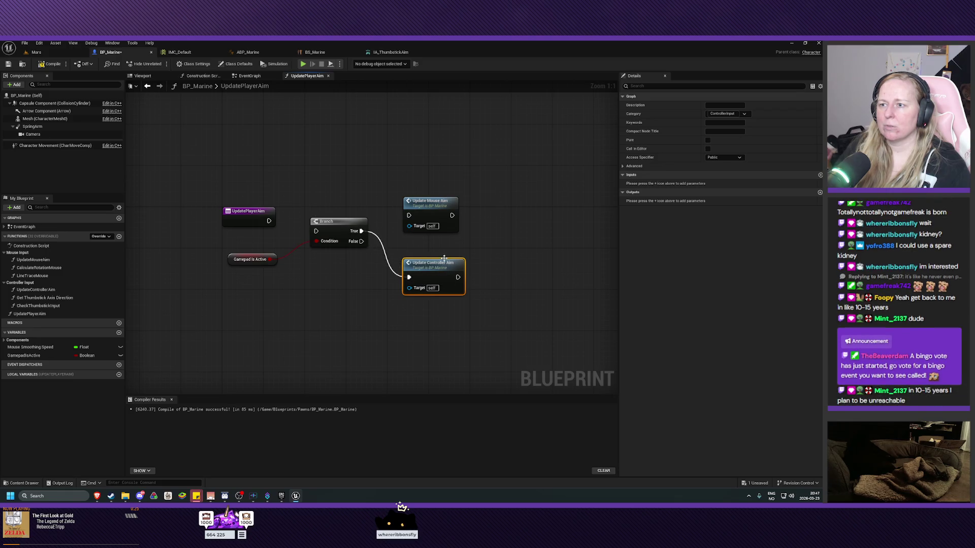
pyautogui.moveTo(433, 208); pyautogui.dragTo(453, 332)
pyautogui.moveTo(430, 263); pyautogui.dragTo(418, 217)
pyautogui.moveTo(447, 324)
pyautogui.mouseDown()
pyautogui.moveTo(400, 257)
pyautogui.moveTo(385, 273)
pyautogui.mouseUp()
pyautogui.moveTo(404, 260); pyautogui.dragTo(419, 265)
pyautogui.moveTo(312, 227); pyautogui.dragTo(305, 220)
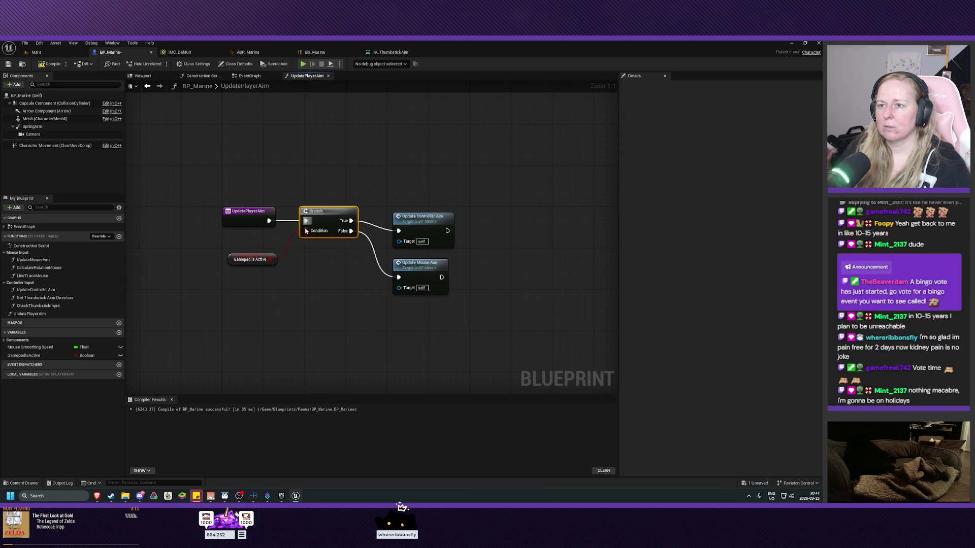
pyautogui.moveTo(247, 260); pyautogui.dragTo(245, 245)
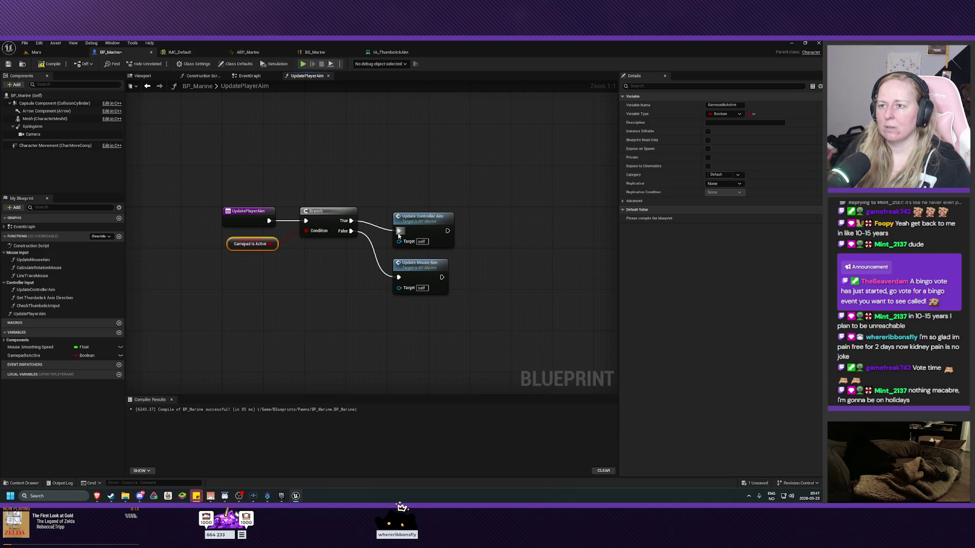
pyautogui.moveTo(420, 223); pyautogui.dragTo(415, 212)
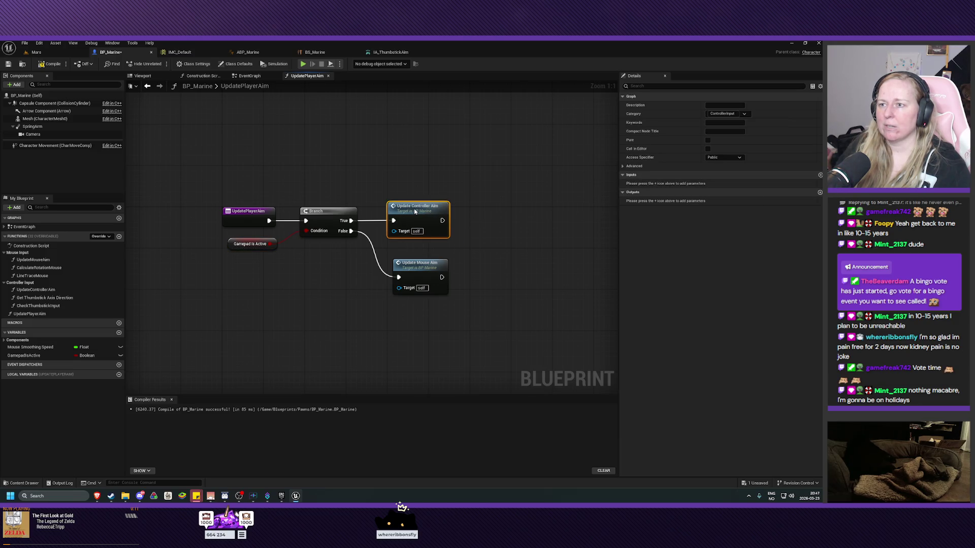
pyautogui.moveTo(423, 273); pyautogui.dragTo(417, 259)
pyautogui.click(472, 306)
# Step: Compile and save BP_Marine
pyautogui.click(50, 64)
pyautogui.click(9, 64)
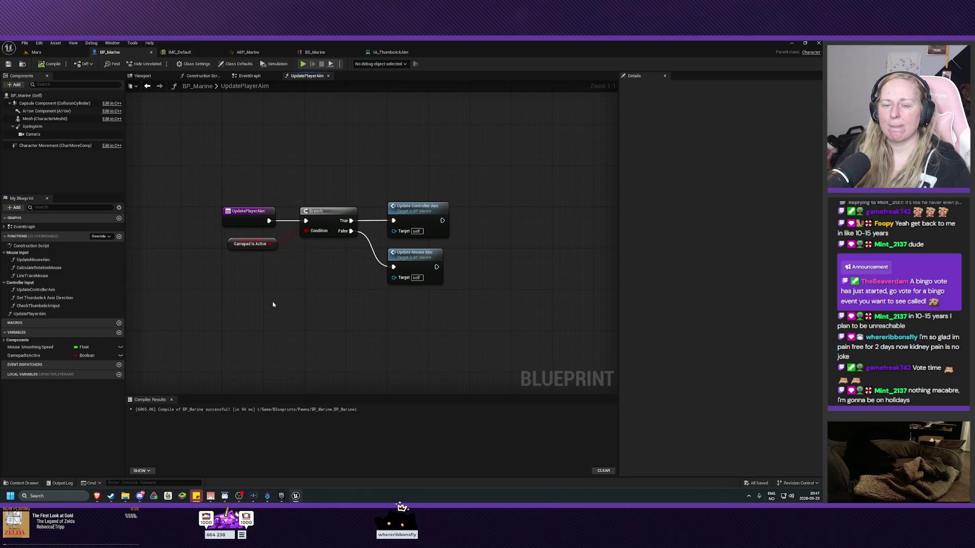
pyautogui.moveTo(323, 311)
pyautogui.mouseDown()
pyautogui.moveTo(311, 263)
pyautogui.moveTo(303, 286)
pyautogui.mouseUp()
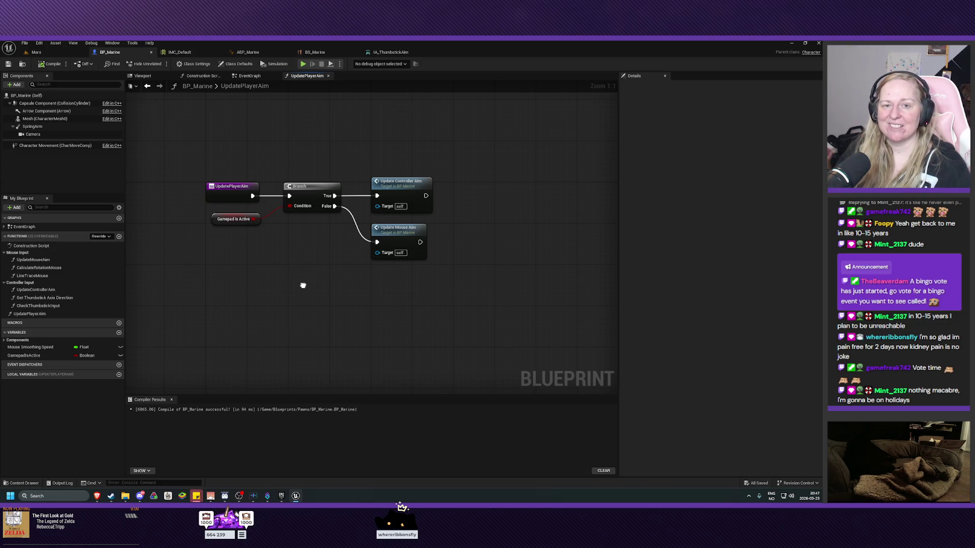
pyautogui.moveTo(303, 286); pyautogui.dragTo(302, 286)
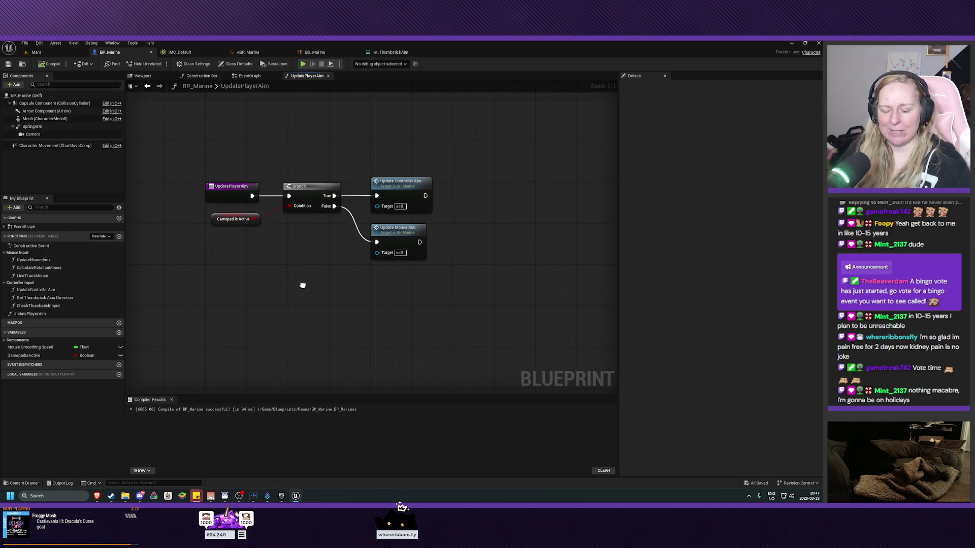
pyautogui.moveTo(300, 284); pyautogui.dragTo(312, 291)
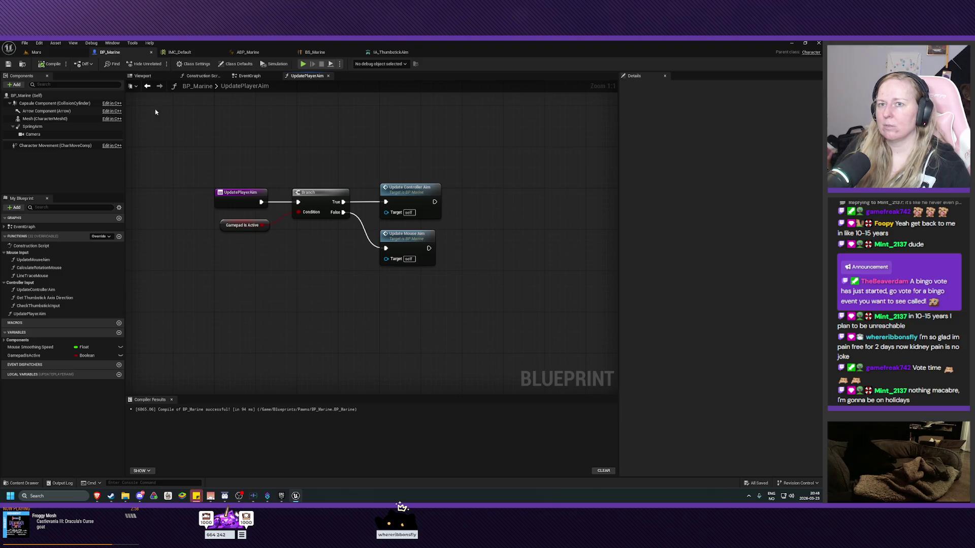
# Step: Play the Mars level, walk the marine forward with W, and stop with Esc
pyautogui.click(34, 53)
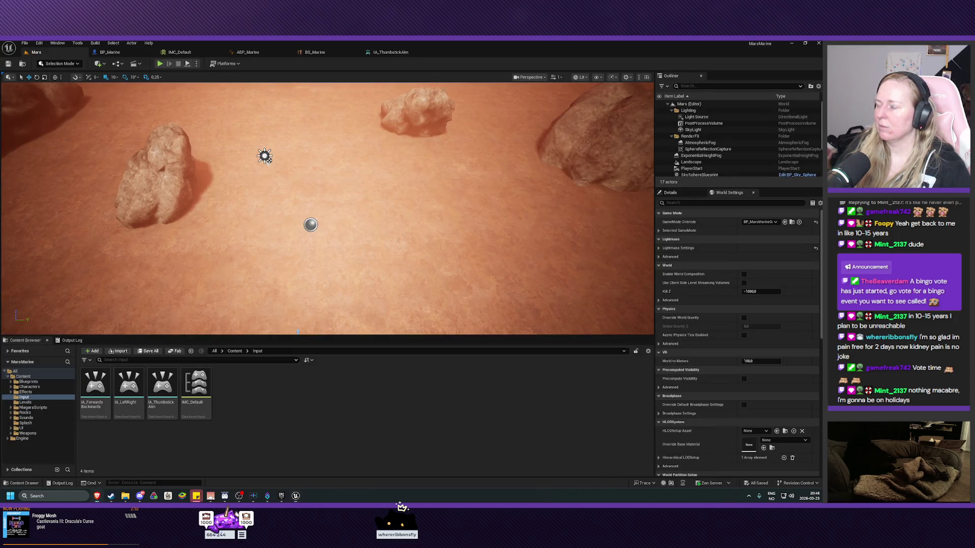
pyautogui.click(160, 67)
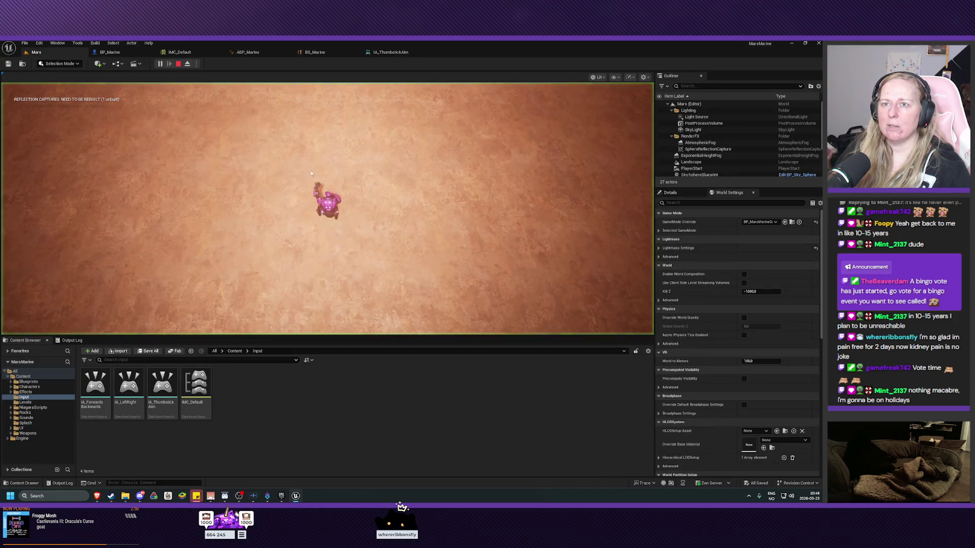
pyautogui.press('w')
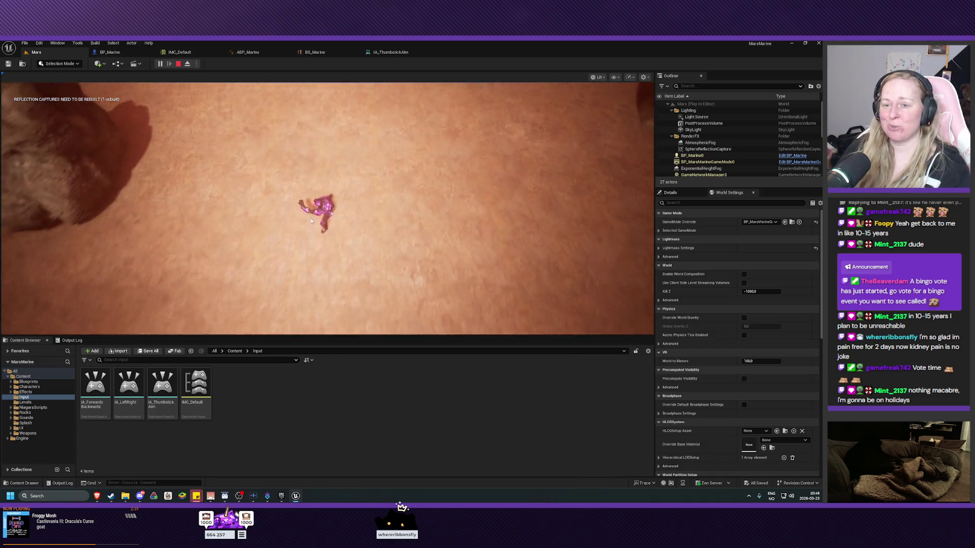
pyautogui.press('Escape')
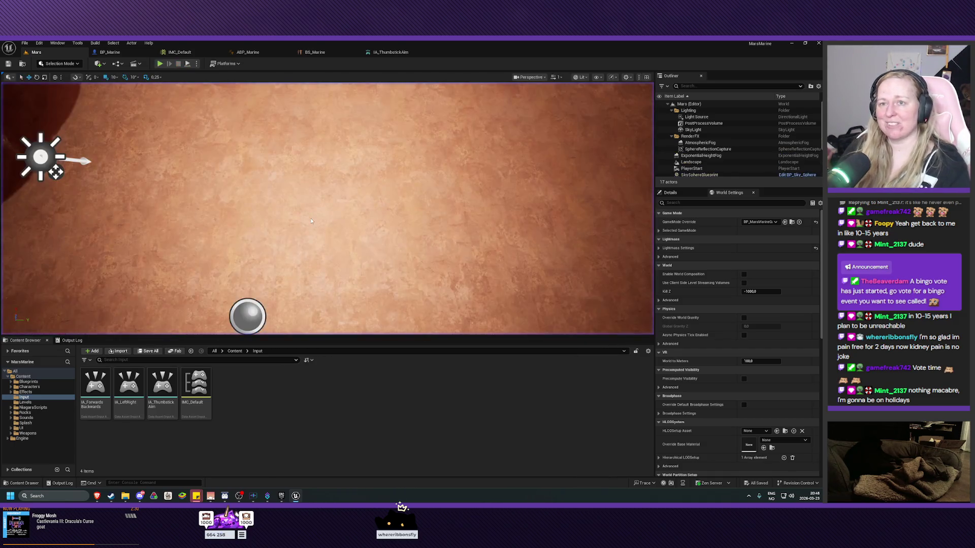
pyautogui.scroll(-5, 311, 215)
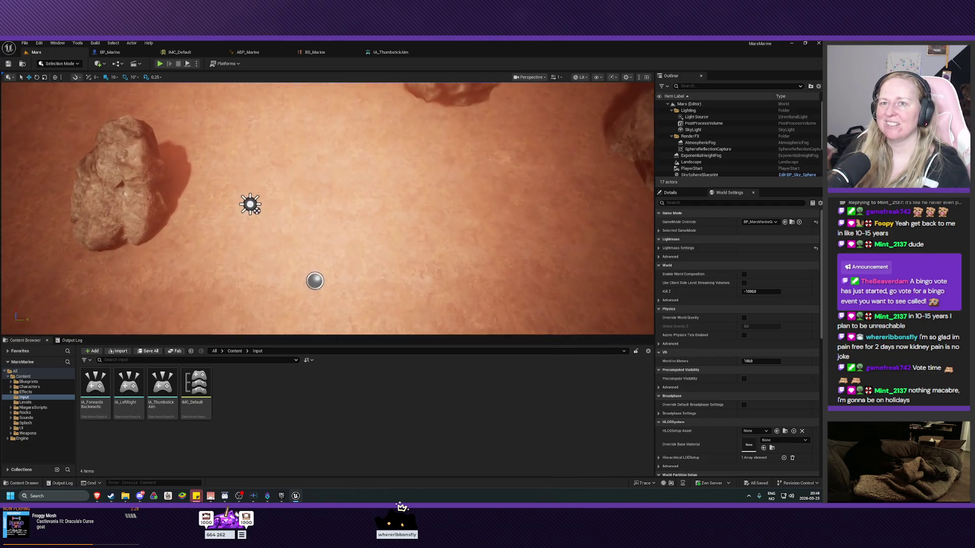
pyautogui.press('Right')
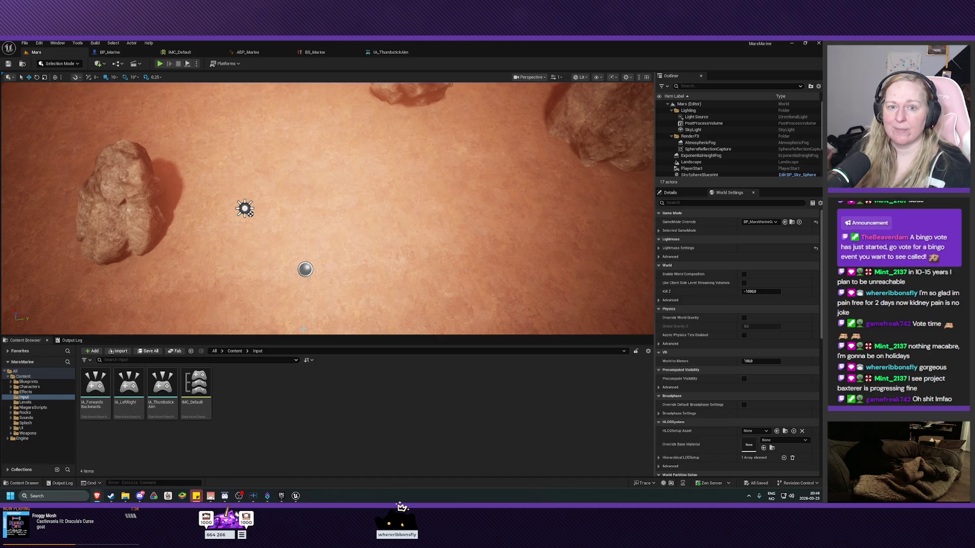
pyautogui.moveTo(325, 209)
pyautogui.mouseDown()
pyautogui.moveTo(325, 178)
pyautogui.moveTo(366, 167)
pyautogui.moveTo(355, 209)
pyautogui.moveTo(356, 192)
pyautogui.mouseUp()
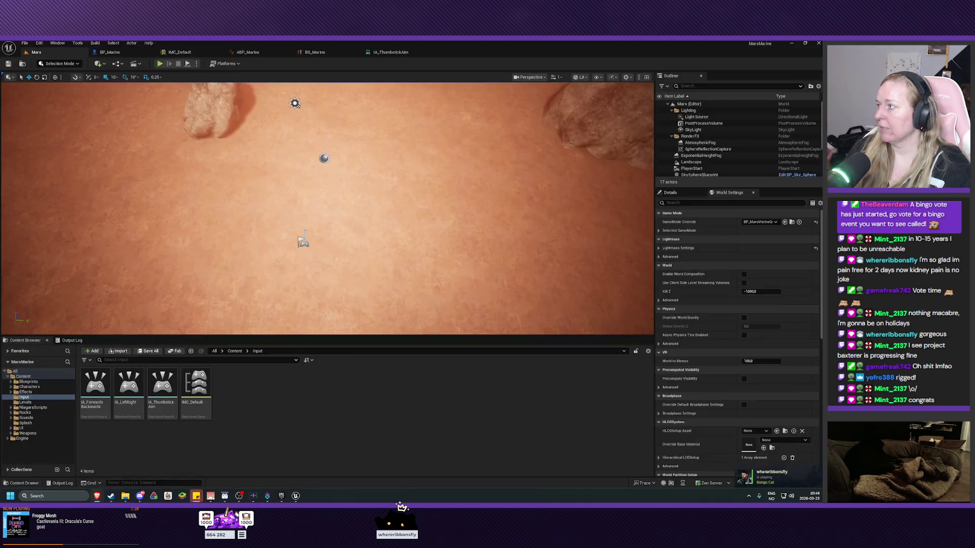
pyautogui.scroll(5, 415, 228)
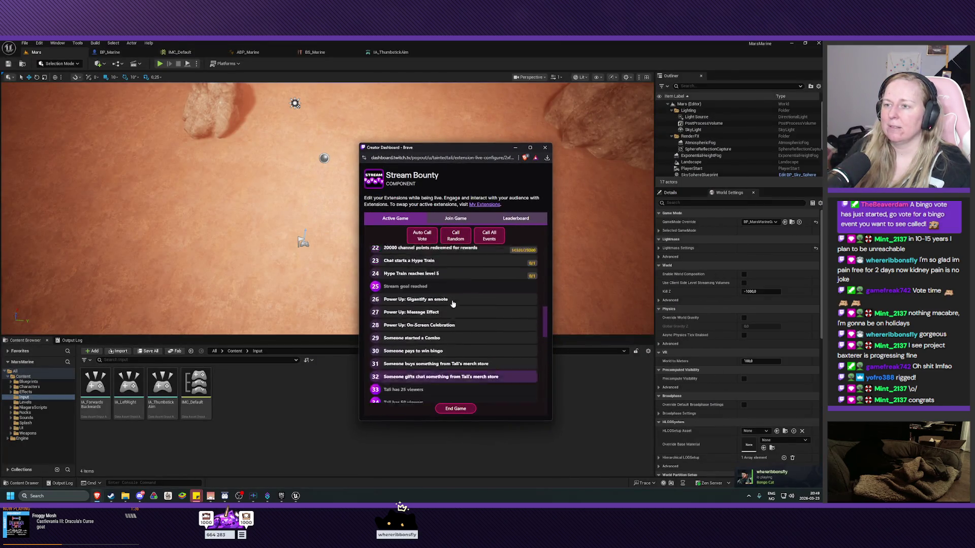
# Step: Check the Join Game page and return to scroll the active game's bounty event list
pyautogui.click(457, 220)
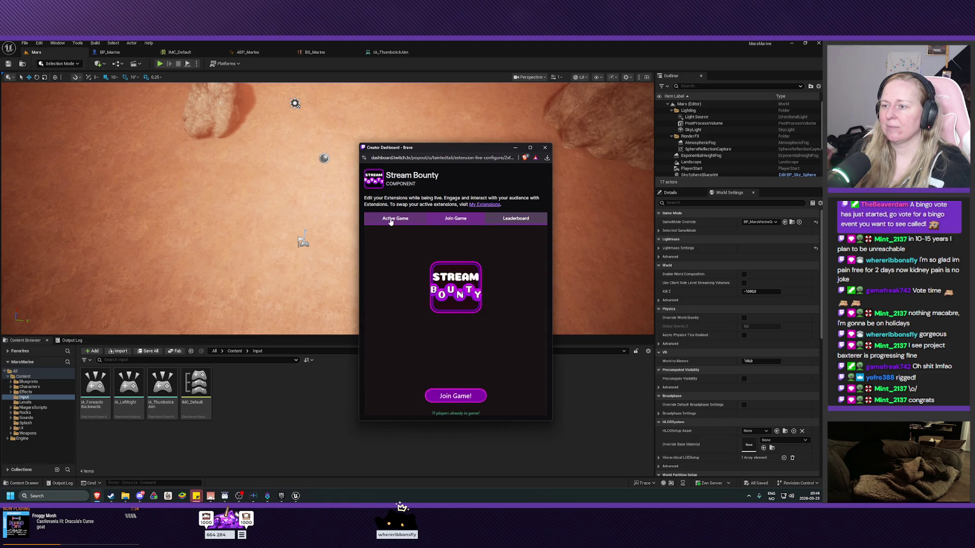
pyautogui.click(390, 220)
pyautogui.scroll(5, 475, 316)
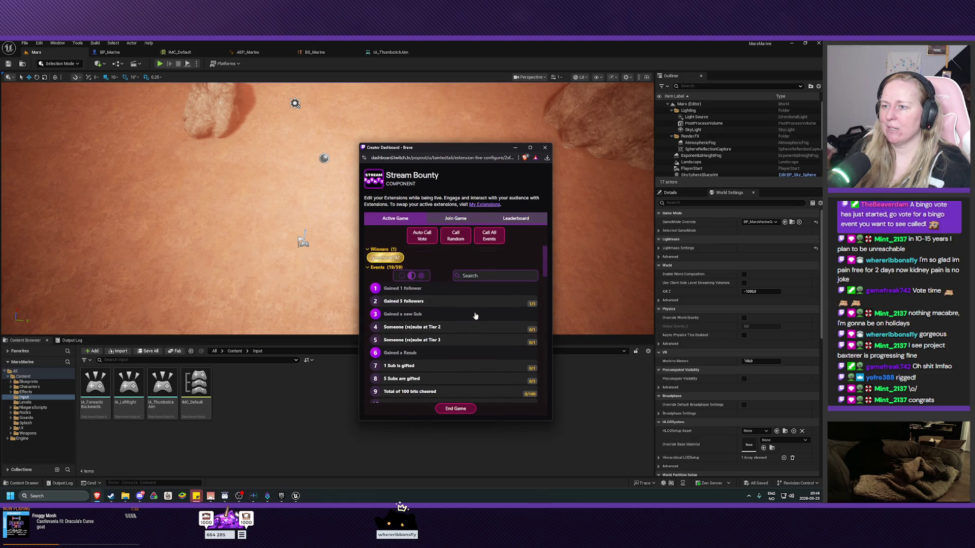
pyautogui.scroll(-1, 475, 316)
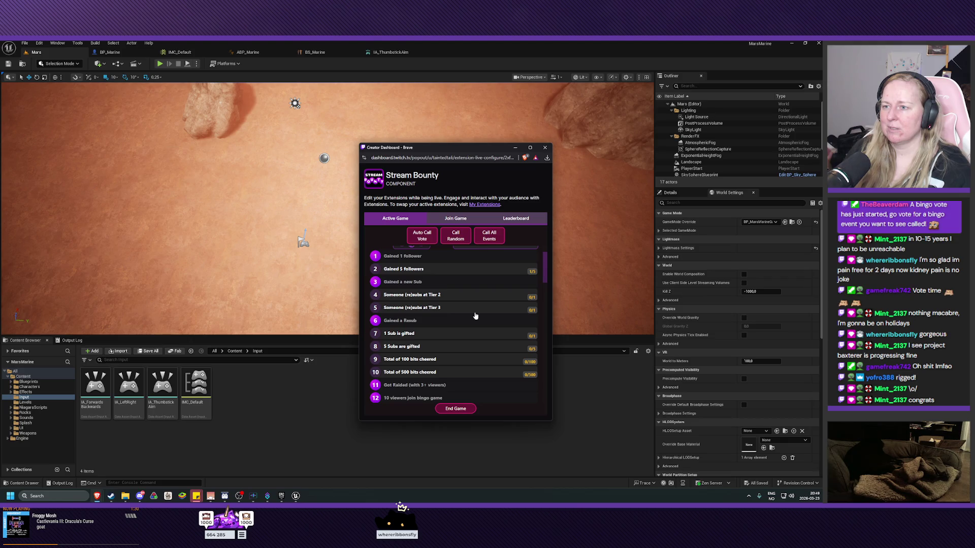
pyautogui.scroll(-3, 475, 316)
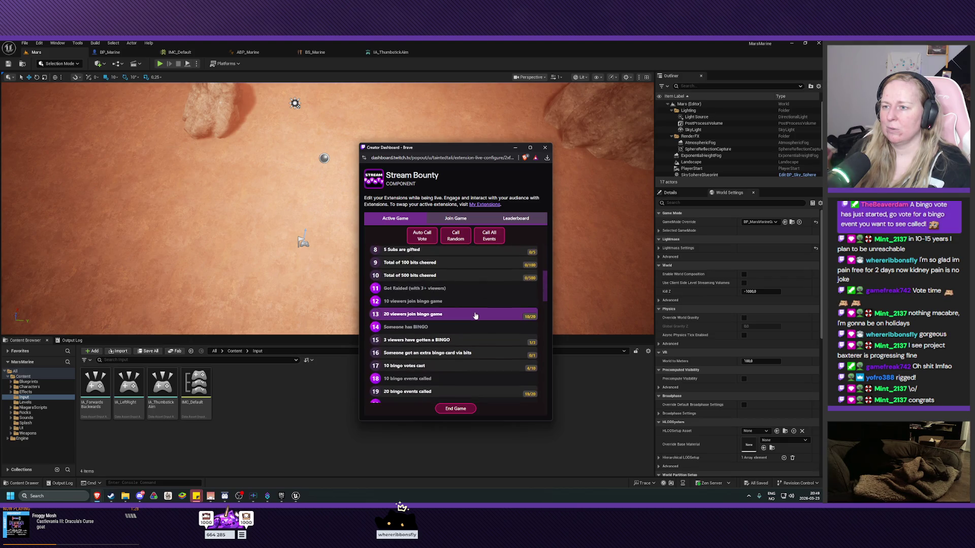
pyautogui.scroll(-2, 475, 316)
pyautogui.scroll(2, 475, 316)
pyautogui.click(455, 218)
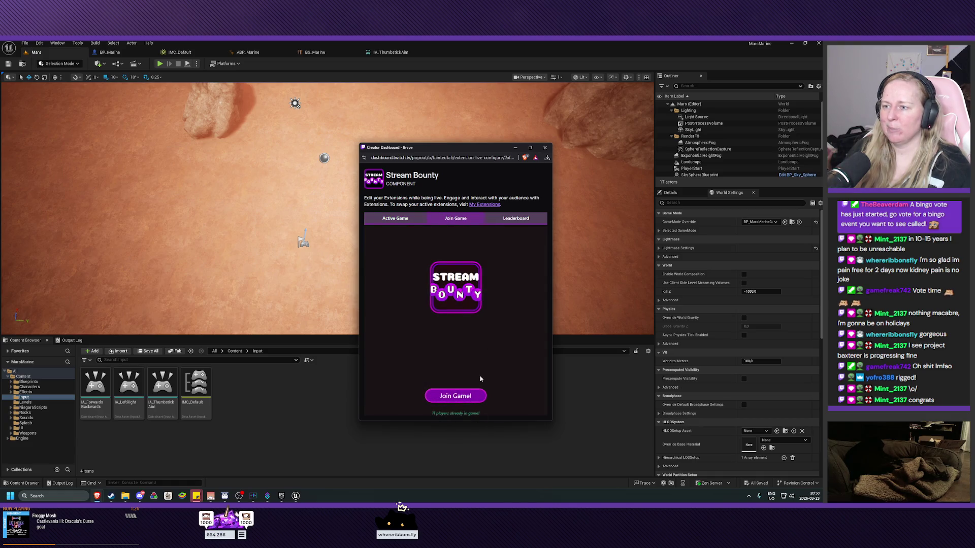
pyautogui.click(395, 222)
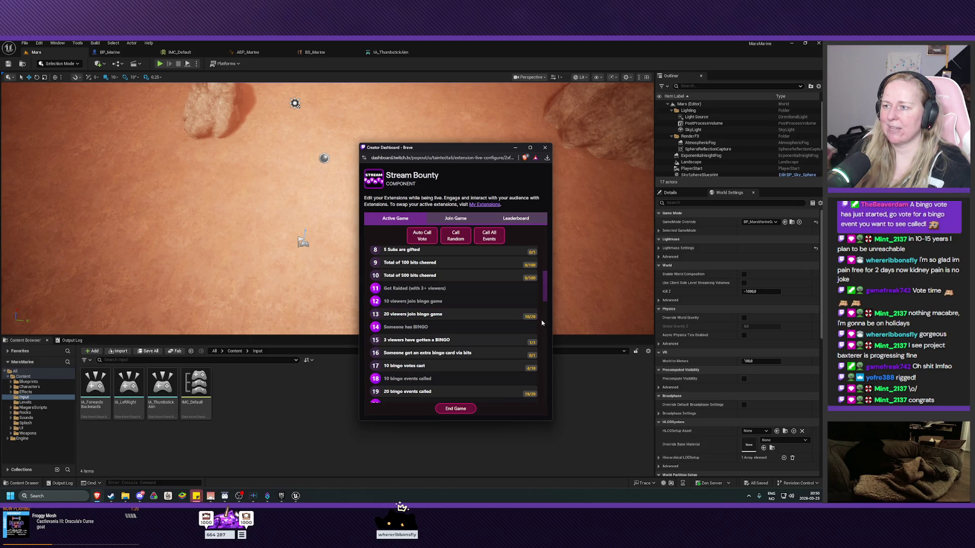
# Step: Scroll down the events and select the PuppySCAM! bounty and bounty event 46
pyautogui.scroll(-3, 477, 318)
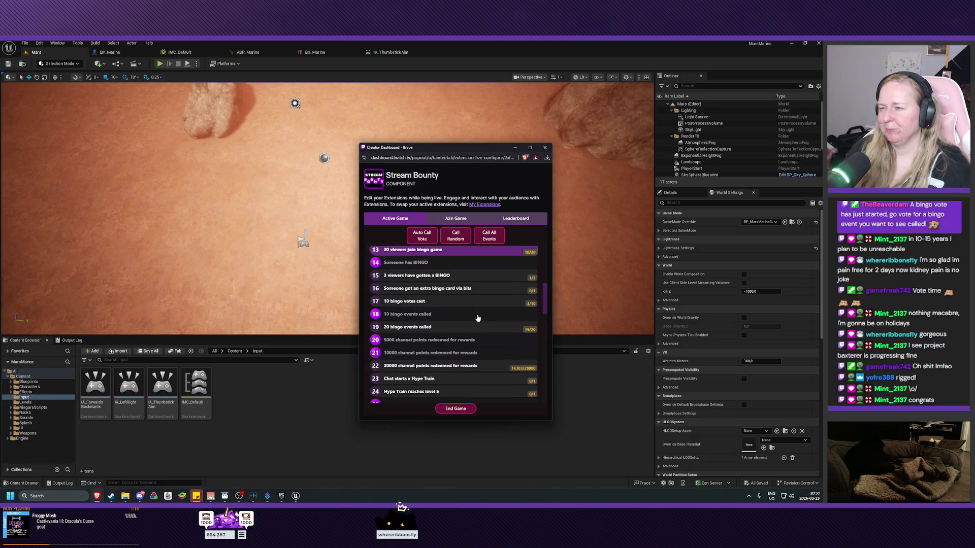
pyautogui.scroll(-3, 478, 319)
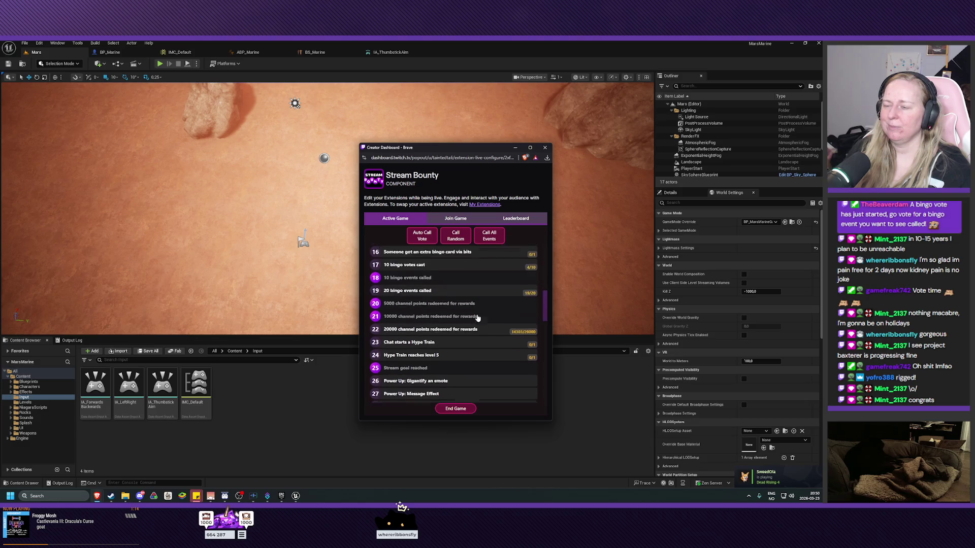
pyautogui.scroll(-5, 477, 319)
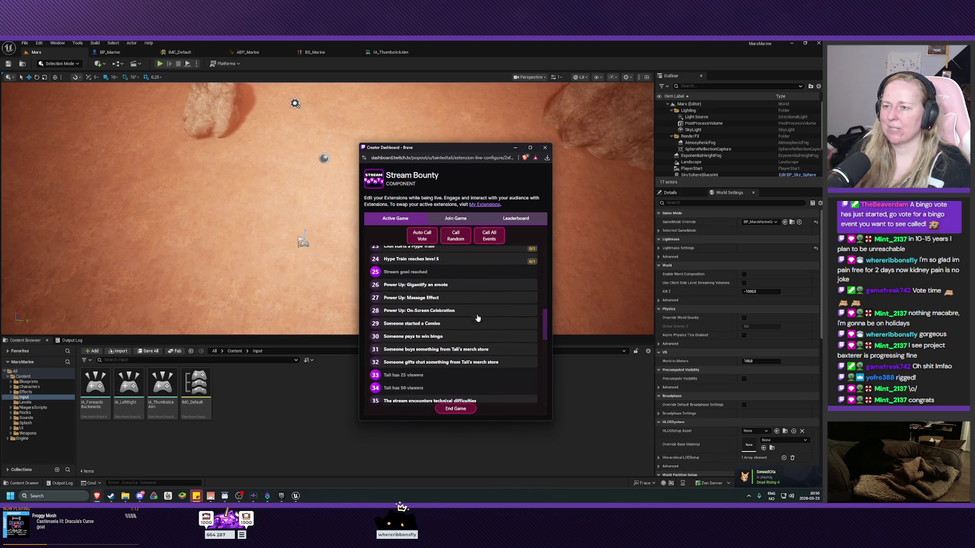
pyautogui.scroll(-1, 478, 319)
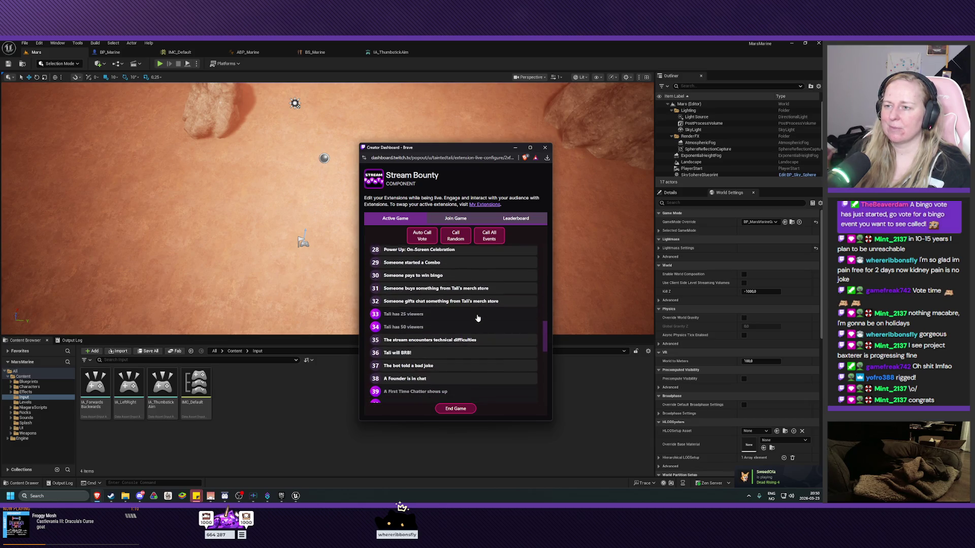
pyautogui.scroll(-1, 477, 318)
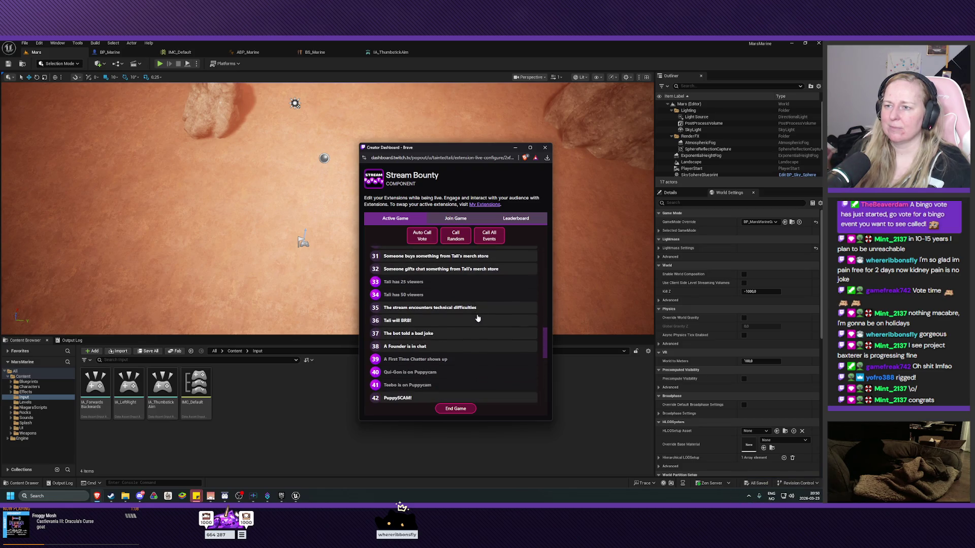
pyautogui.scroll(-1, 478, 318)
pyautogui.scroll(-2, 477, 318)
pyautogui.scroll(-1, 477, 319)
pyautogui.click(444, 270)
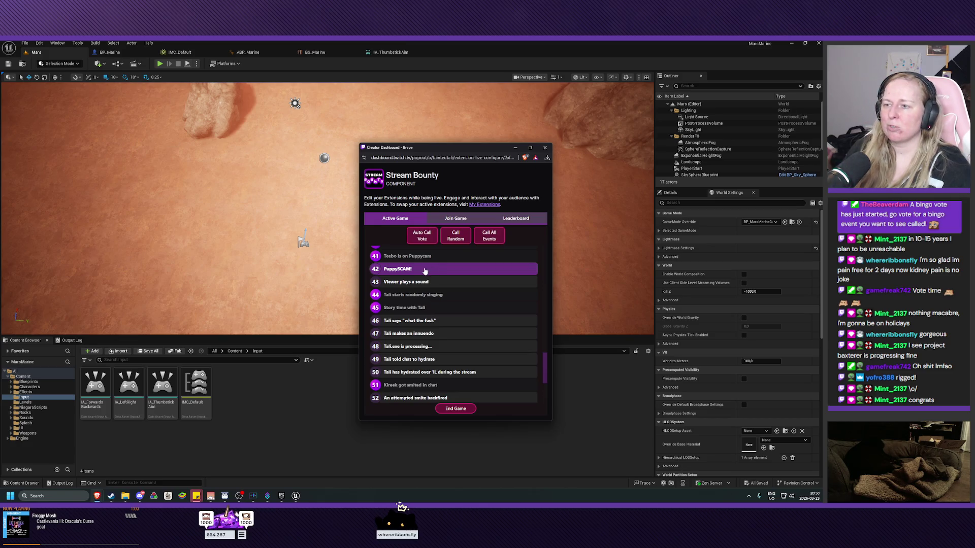
pyautogui.click(446, 321)
# Step: Select bounty events 52 and 55, then open Join Game and the March 2026 Championship leaderboard
pyautogui.scroll(-1, 447, 325)
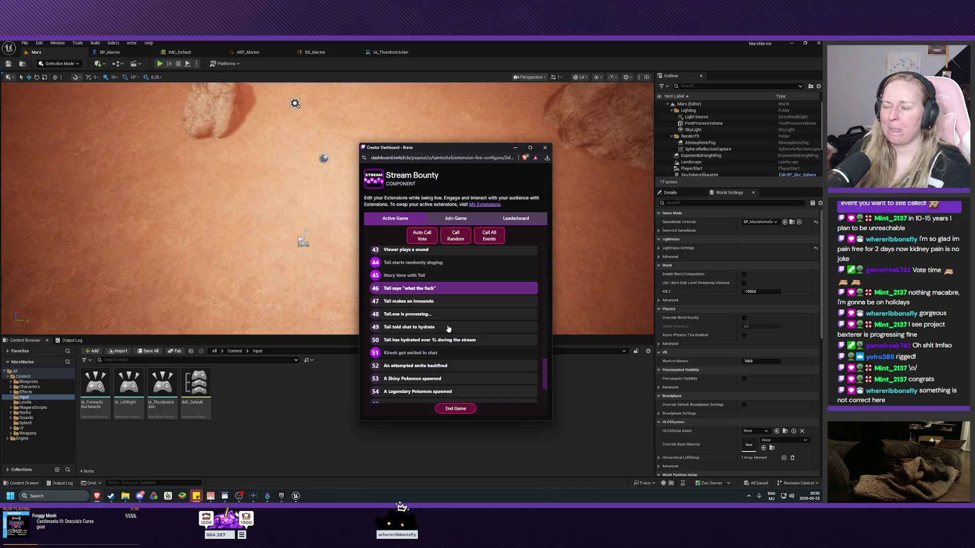
pyautogui.scroll(-1, 448, 329)
pyautogui.scroll(-1, 448, 329)
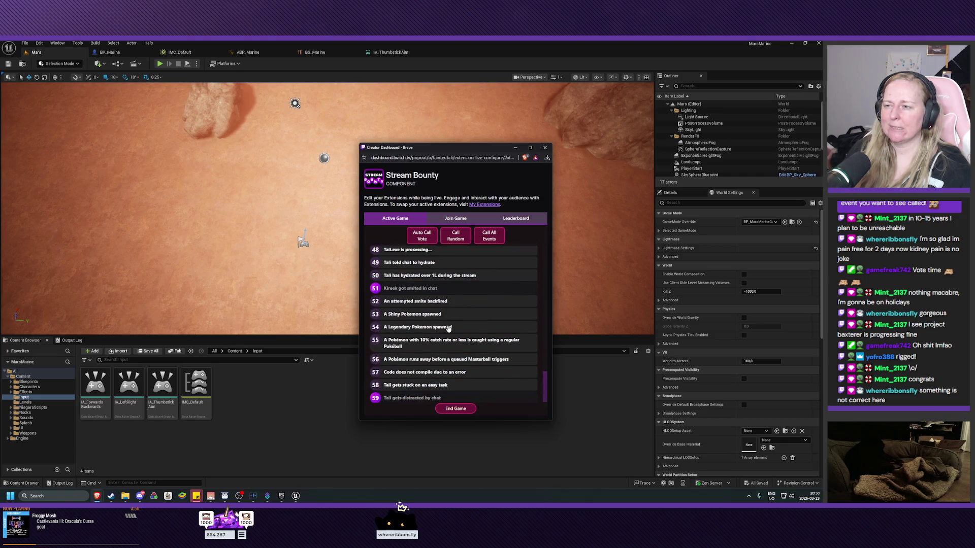
pyautogui.click(429, 302)
pyautogui.click(470, 343)
pyautogui.scroll(-1, 470, 344)
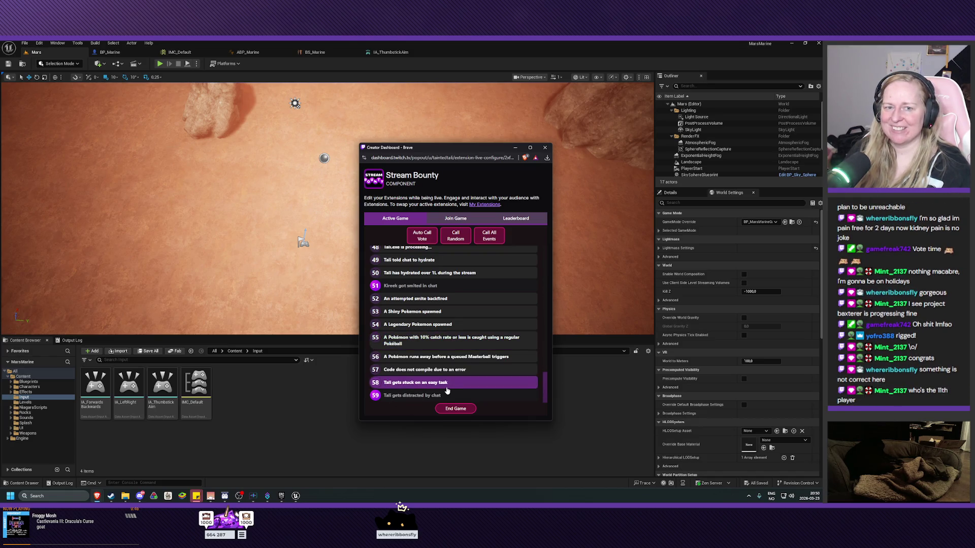
pyautogui.scroll(10, 450, 355)
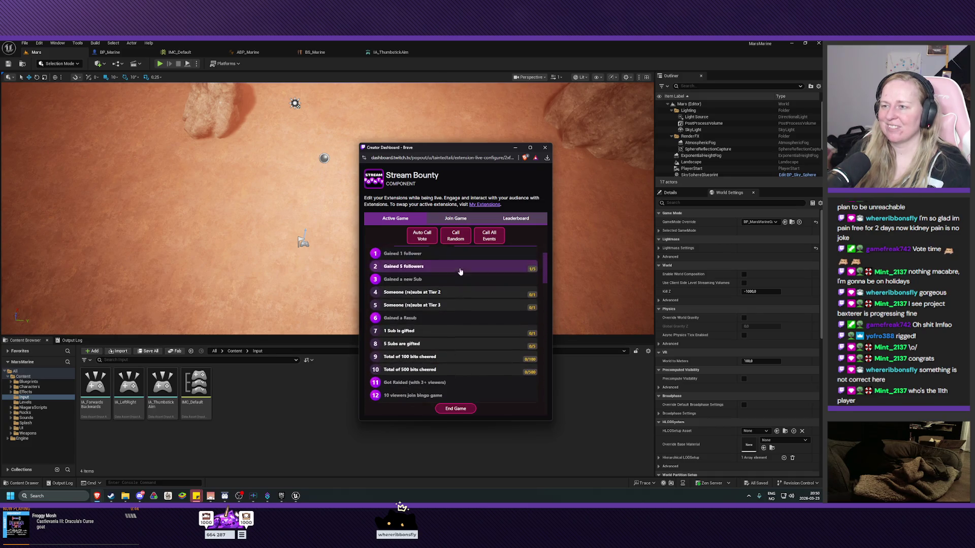
pyautogui.scroll(2, 460, 272)
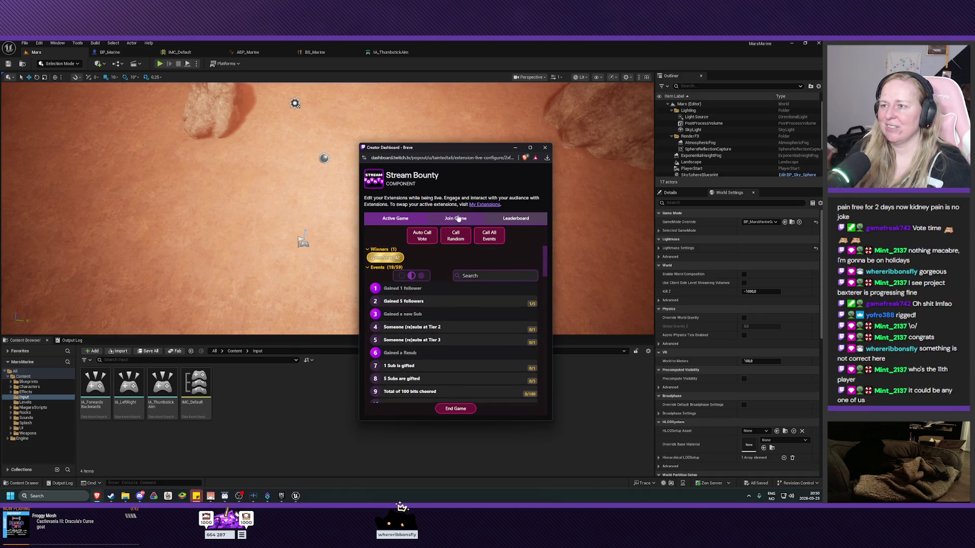
pyautogui.click(459, 219)
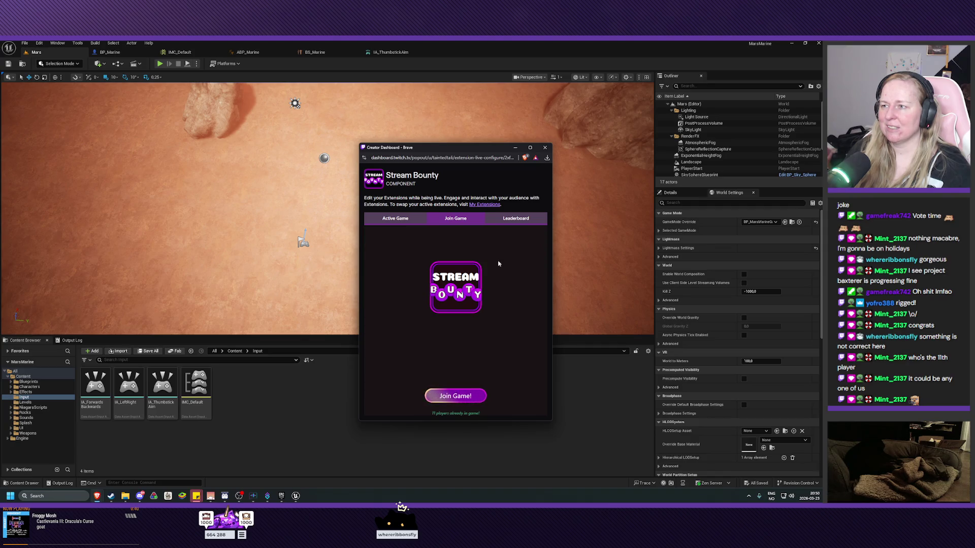
pyautogui.click(514, 223)
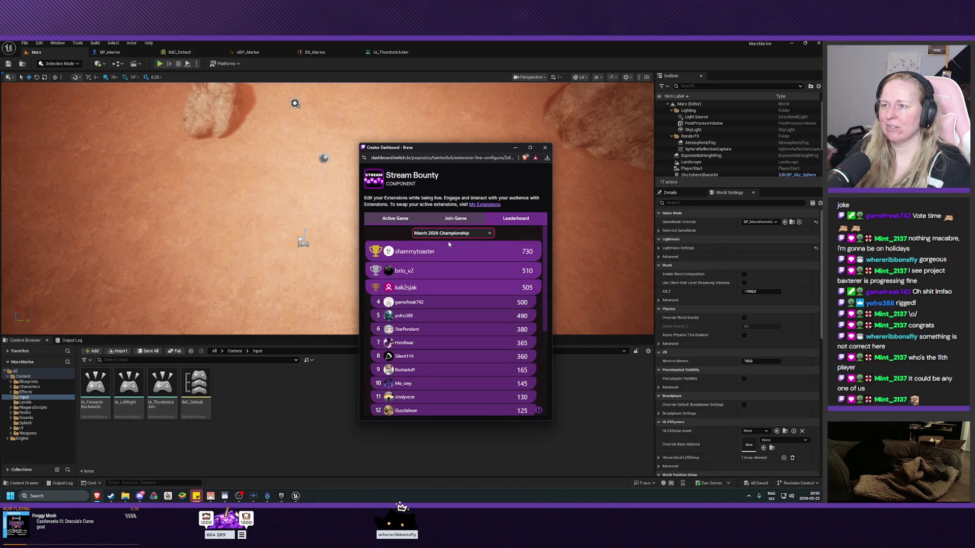
# Step: Check the leaderboard's top player, return to the Active Game list, and Alt+Tab back to Unreal
pyautogui.moveTo(431, 258)
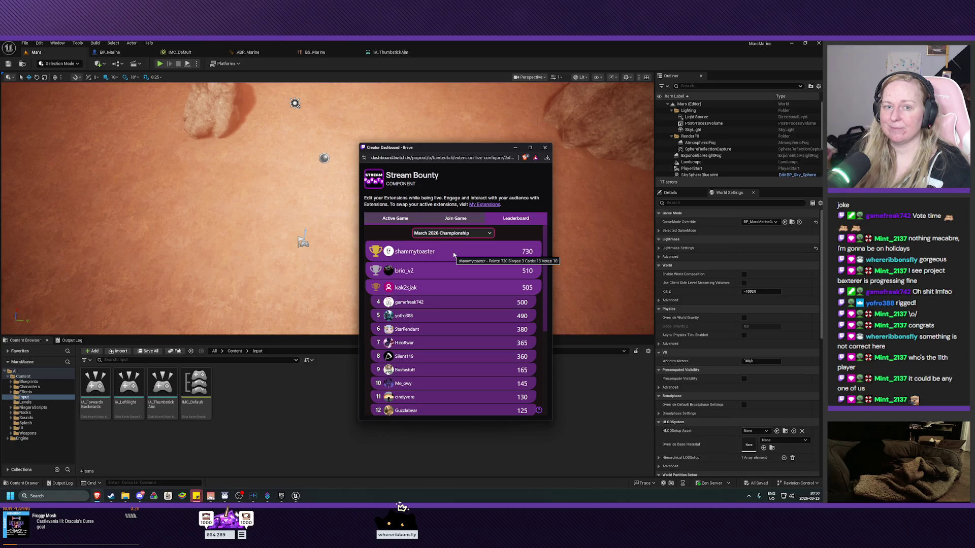
pyautogui.click(408, 220)
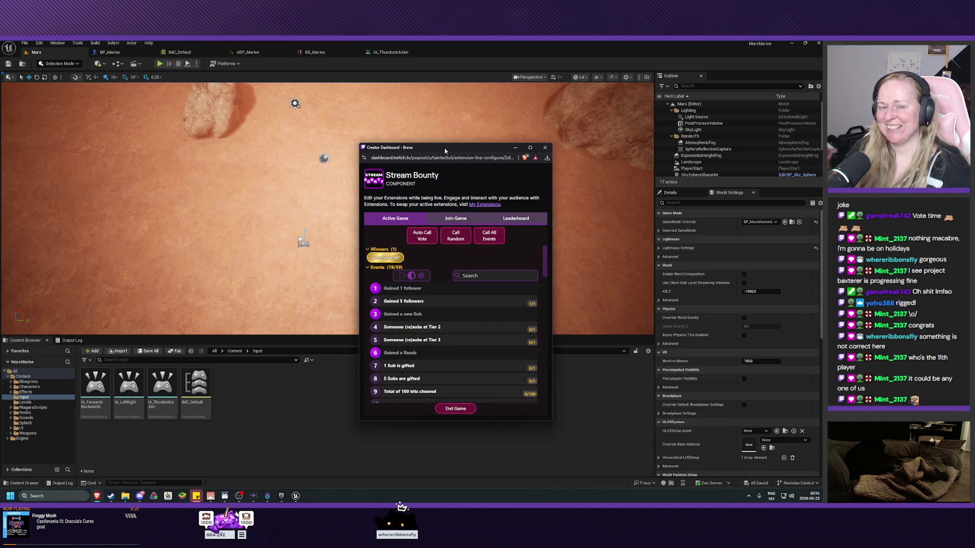
pyautogui.hotkey('alt', 'Tab')
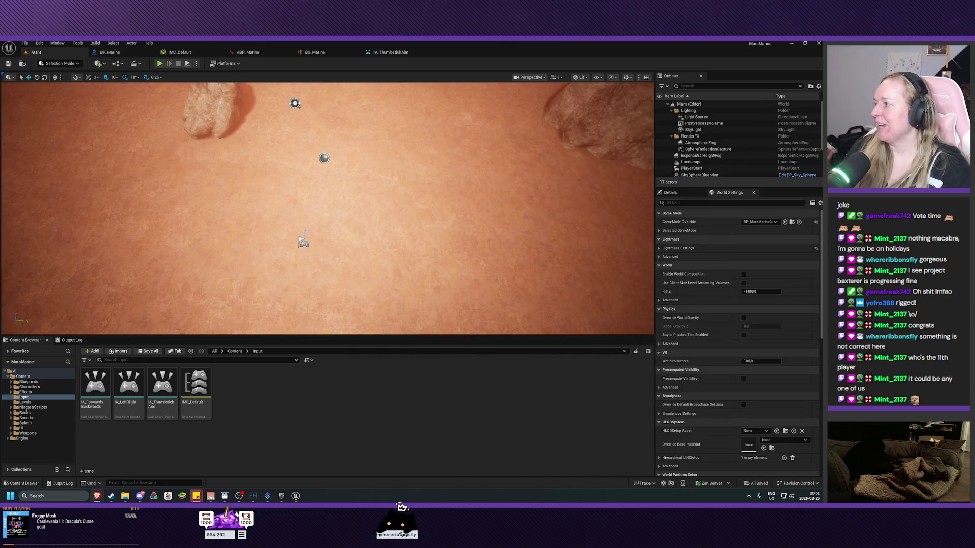
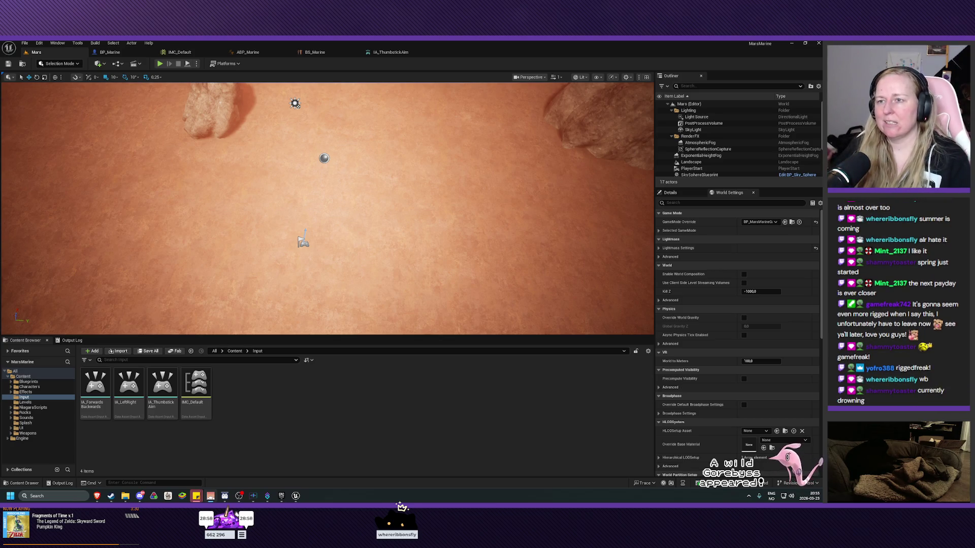
# Step: Run a quick play test of the level, then return to editing
pyautogui.scroll(3, 327, 209)
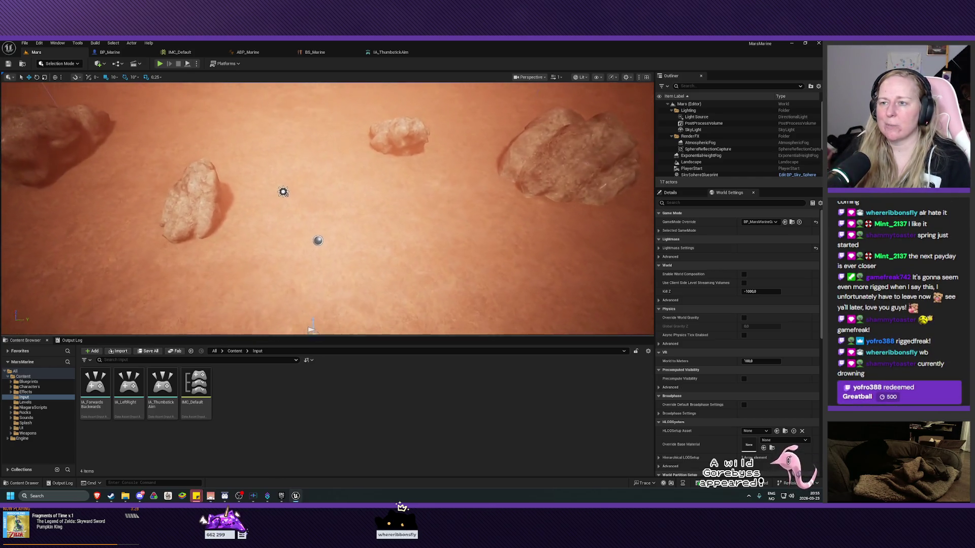
pyautogui.scroll(3, 327, 208)
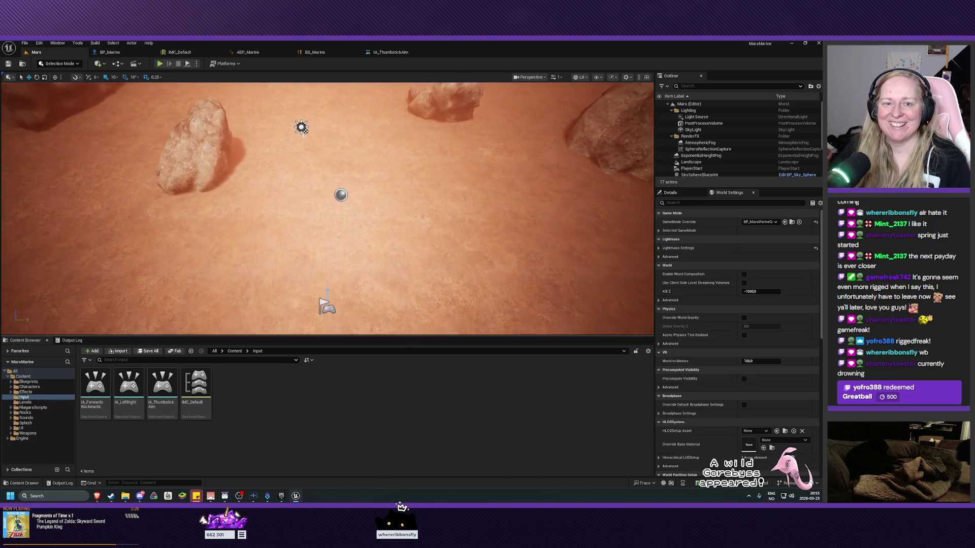
pyautogui.scroll(2, 327, 209)
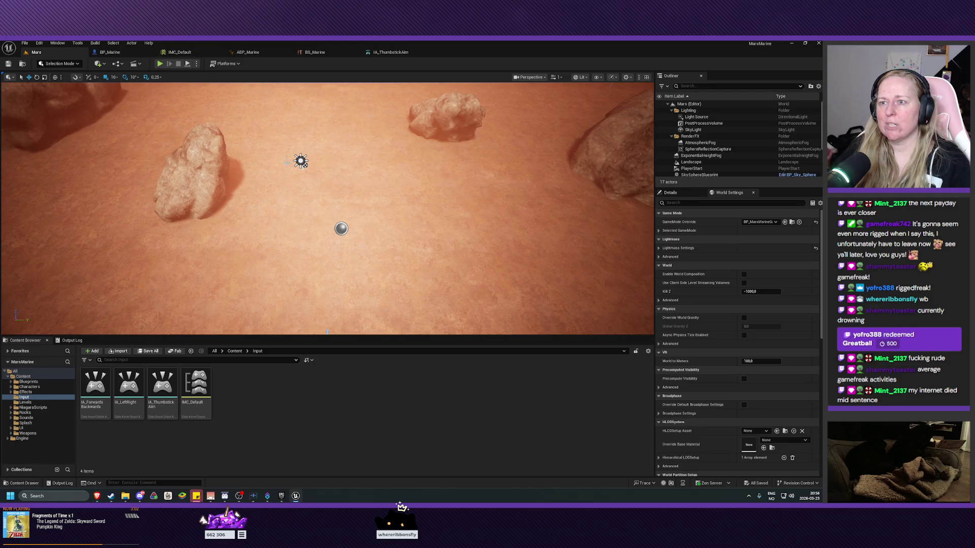
pyautogui.click(160, 63)
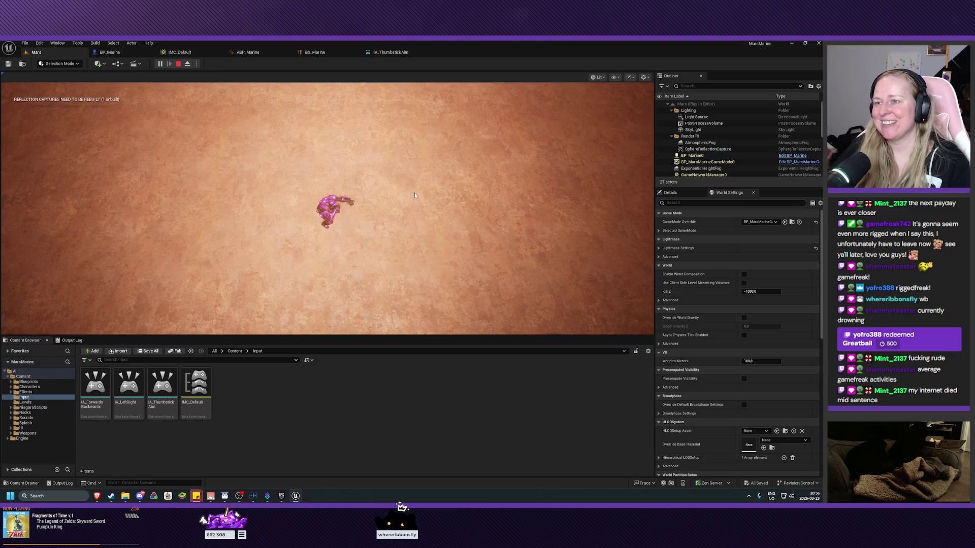
pyautogui.press('Escape')
pyautogui.scroll(3, 411, 163)
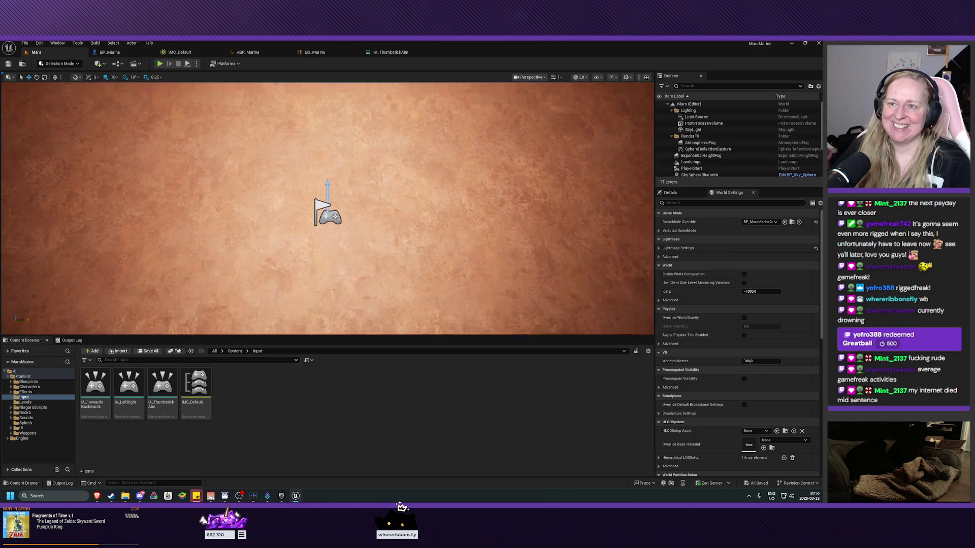
pyautogui.scroll(-5, 350, 239)
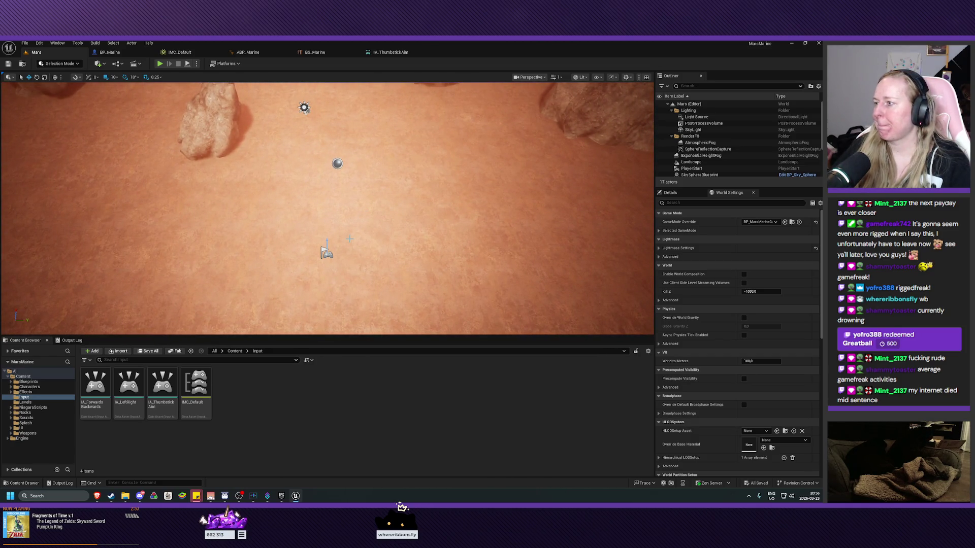
# Step: Open the Rifle skeletal mesh from Weapons, dock its editor, and browse to MagGun_MatA_Inst3
pyautogui.click(18, 434)
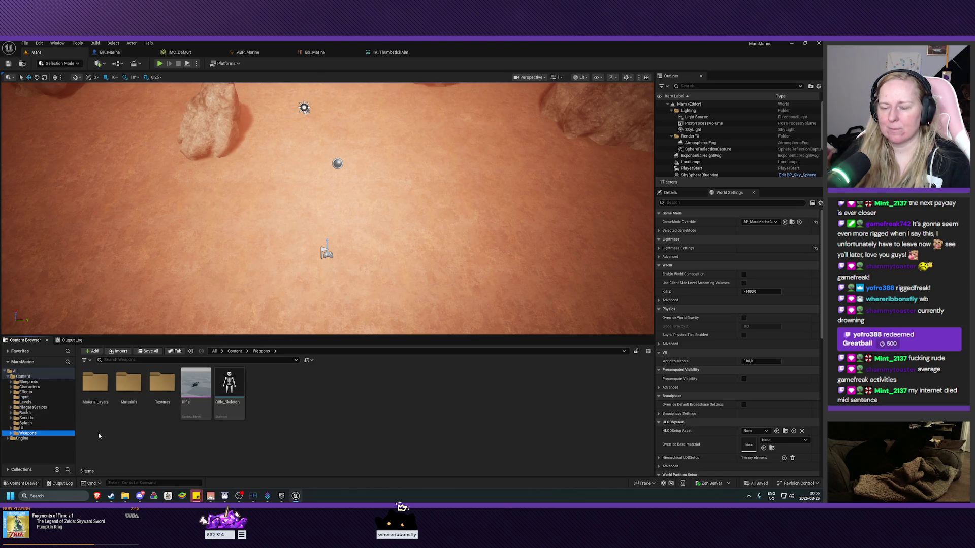
pyautogui.moveTo(207, 392)
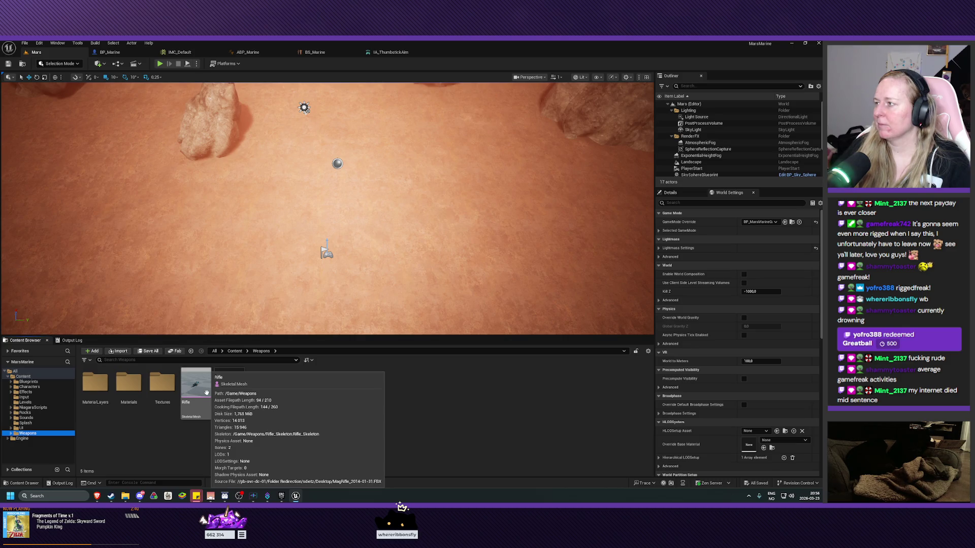
pyautogui.doubleClick(207, 393)
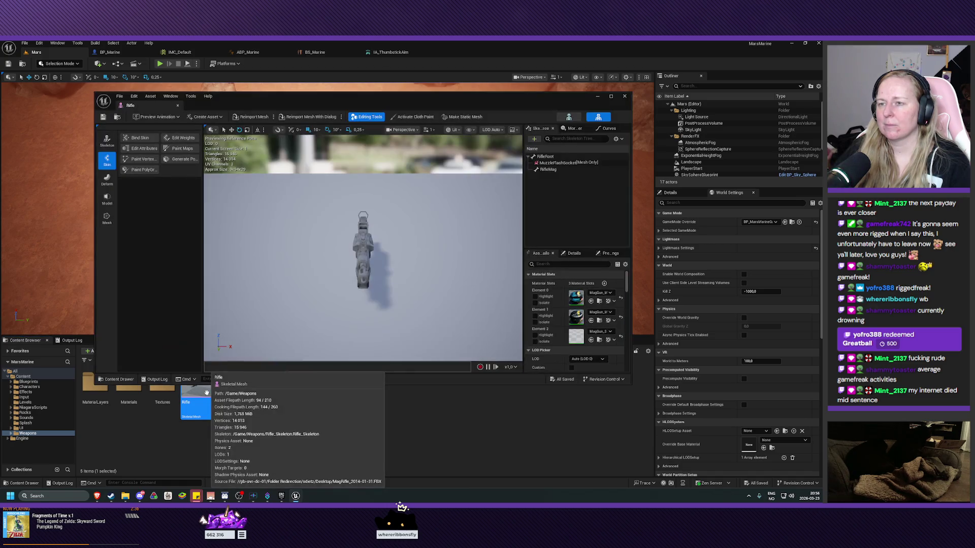
pyautogui.moveTo(131, 105)
pyautogui.mouseDown()
pyautogui.moveTo(296, 53)
pyautogui.moveTo(440, 51)
pyautogui.mouseUp()
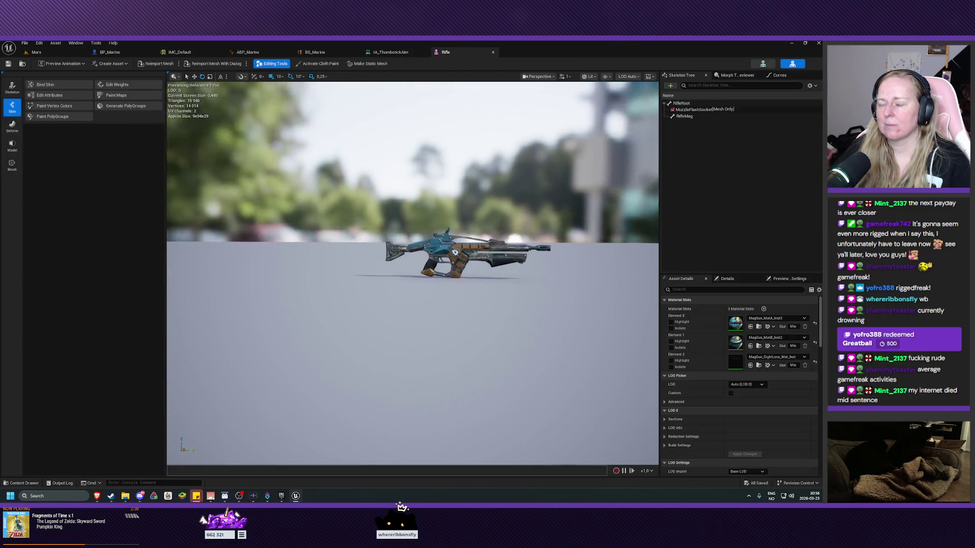
pyautogui.scroll(-5, 382, 286)
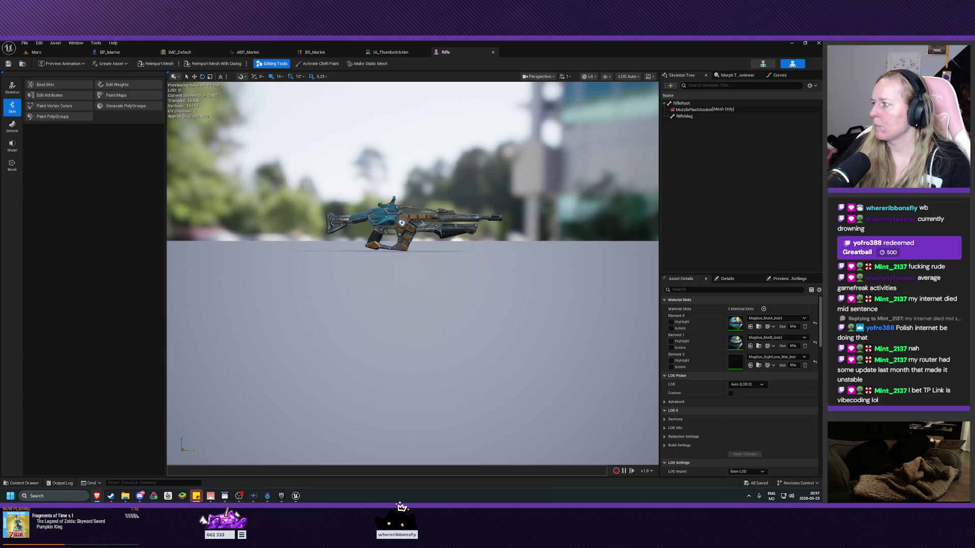
pyautogui.click(758, 328)
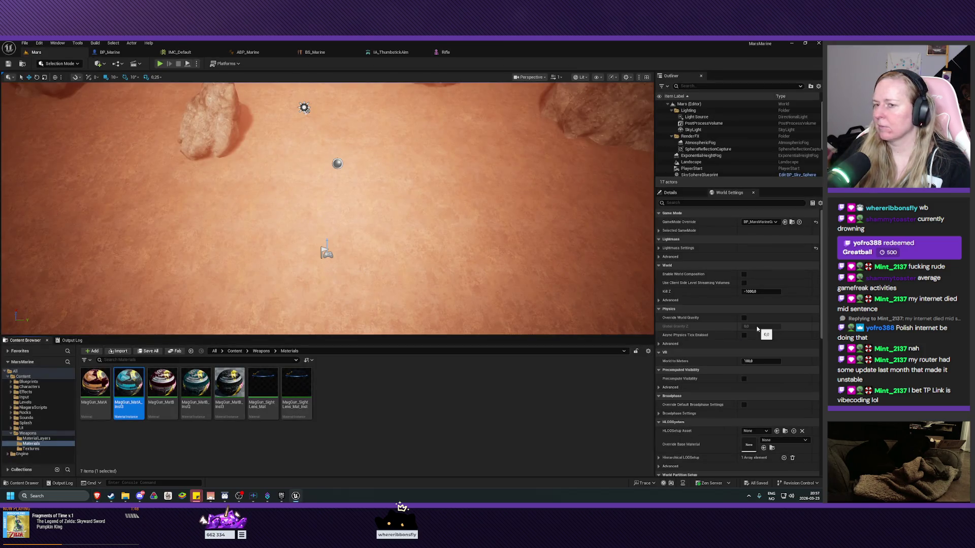
# Step: Open MagGun_MatA_Inst3 as a floating window, positioned and enlarged beside the Rifle viewport
pyautogui.doubleClick(130, 396)
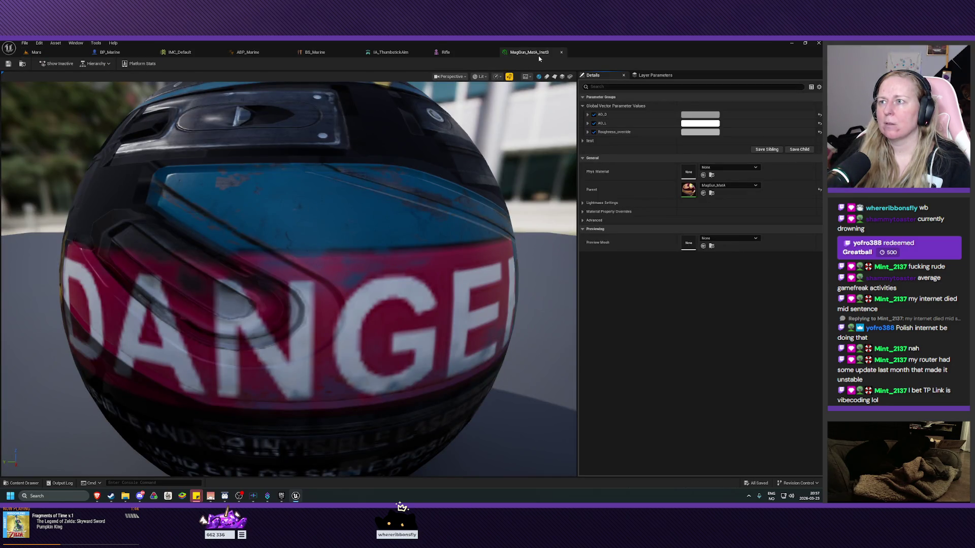
pyautogui.moveTo(531, 52)
pyautogui.mouseDown()
pyautogui.moveTo(556, 106)
pyautogui.moveTo(459, 195)
pyautogui.mouseUp()
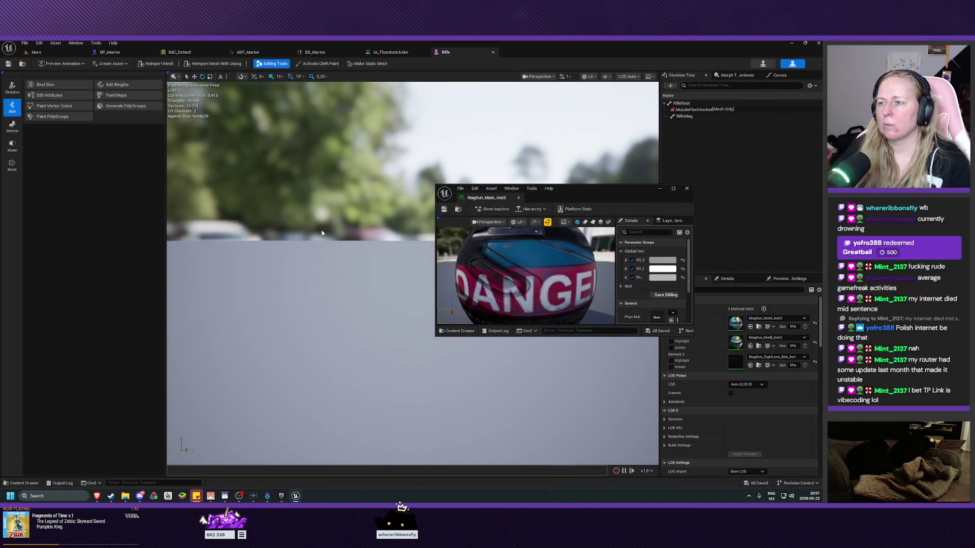
pyautogui.moveTo(568, 191)
pyautogui.mouseDown()
pyautogui.moveTo(635, 218)
pyautogui.moveTo(695, 271)
pyautogui.moveTo(742, 266)
pyautogui.moveTo(627, 286)
pyautogui.moveTo(625, 303)
pyautogui.mouseUp()
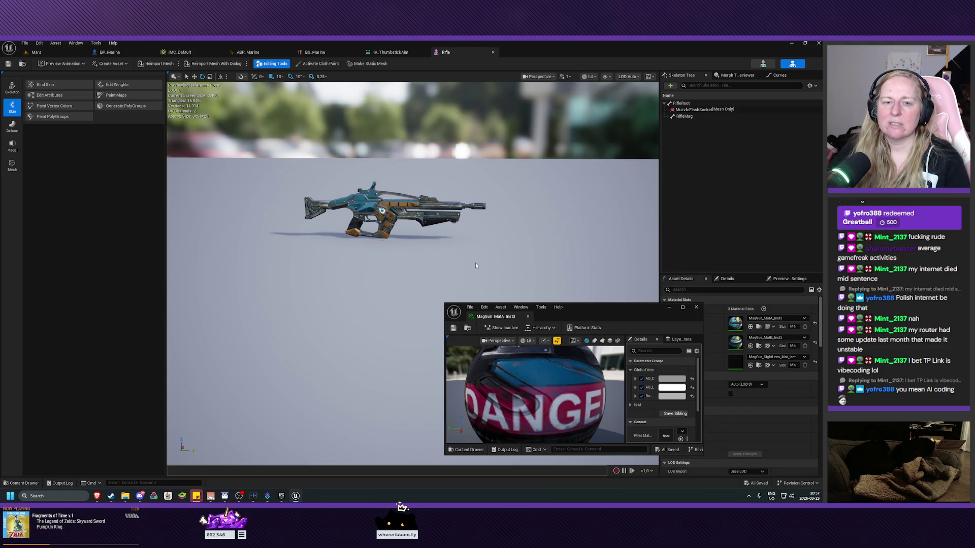
pyautogui.moveTo(596, 307); pyautogui.dragTo(626, 278)
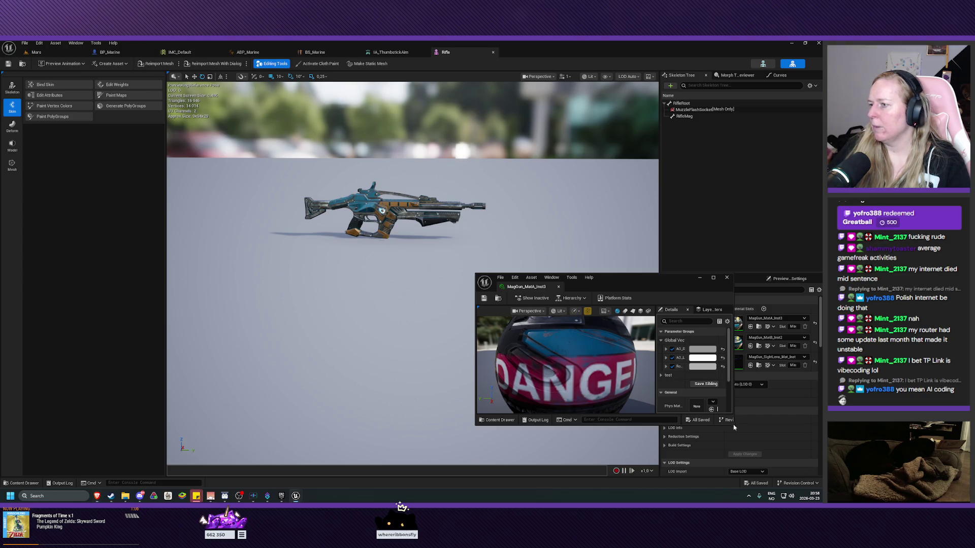
pyautogui.moveTo(733, 426); pyautogui.dragTo(794, 466)
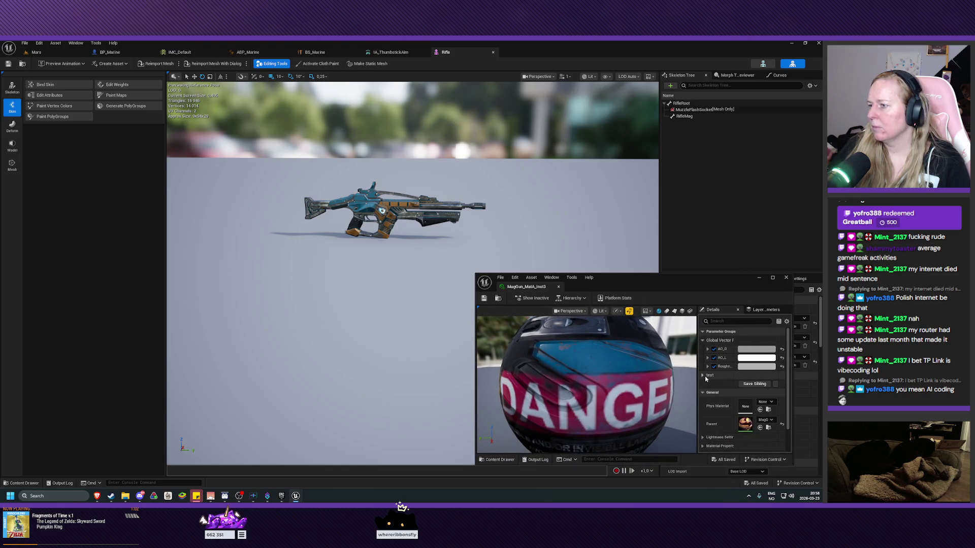
# Step: Change the test group's Master colour from cyan to purple, then close MagGun_MatA_Inst3
pyautogui.click(704, 376)
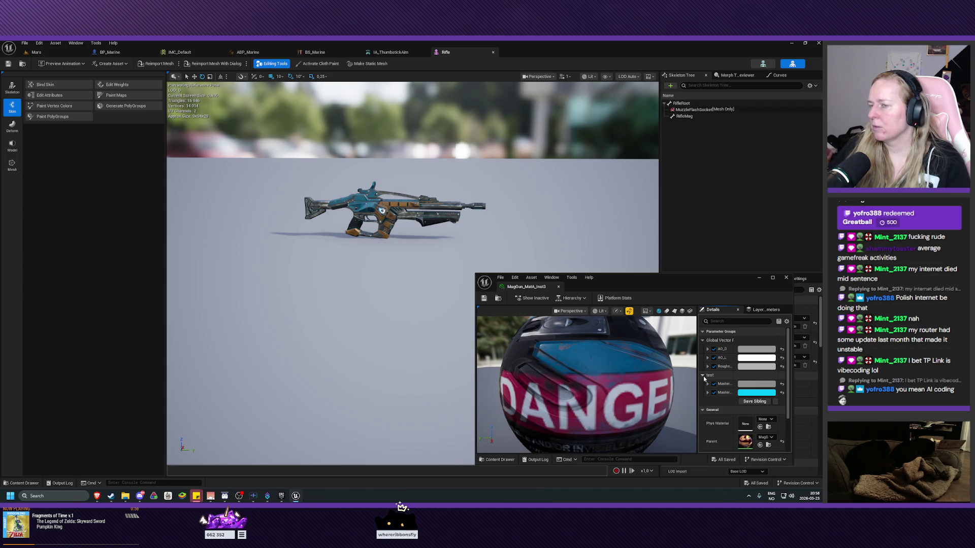
pyautogui.click(744, 394)
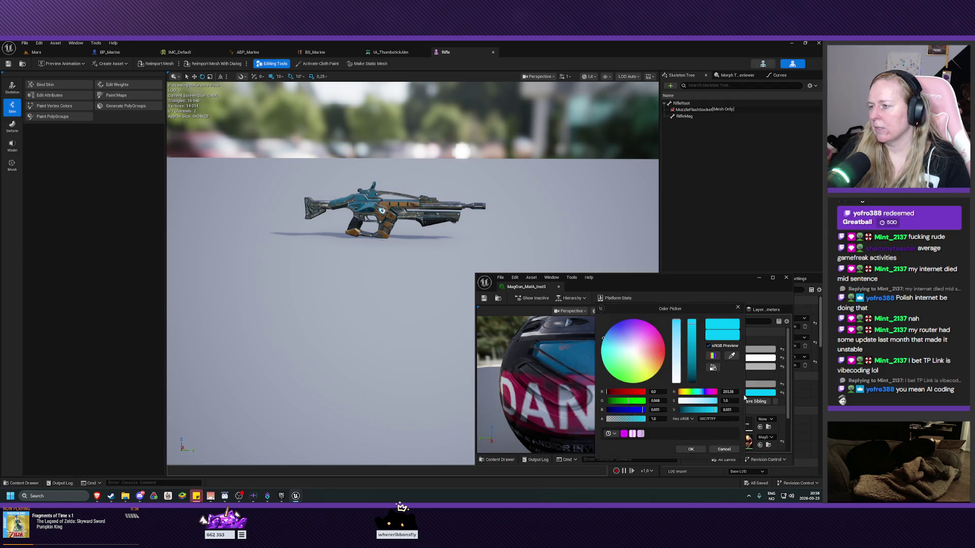
pyautogui.moveTo(663, 360)
pyautogui.mouseDown()
pyautogui.moveTo(629, 335)
pyautogui.moveTo(617, 361)
pyautogui.moveTo(615, 346)
pyautogui.moveTo(643, 331)
pyautogui.moveTo(622, 321)
pyautogui.mouseUp()
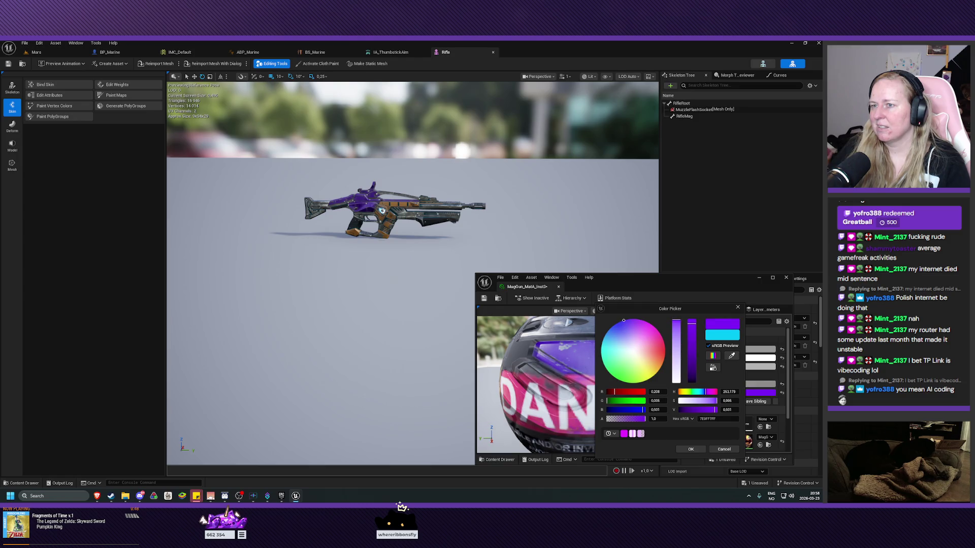
pyautogui.click(691, 449)
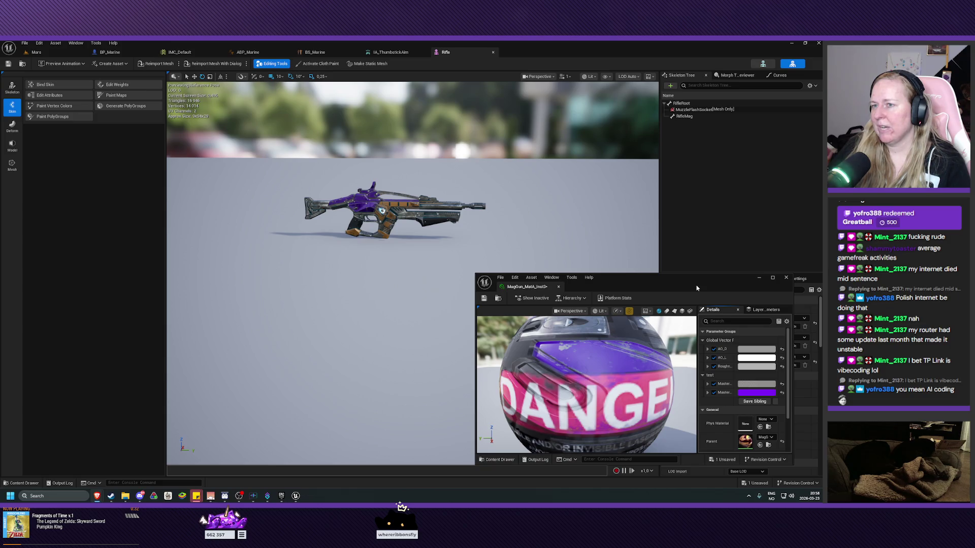
pyautogui.click(787, 277)
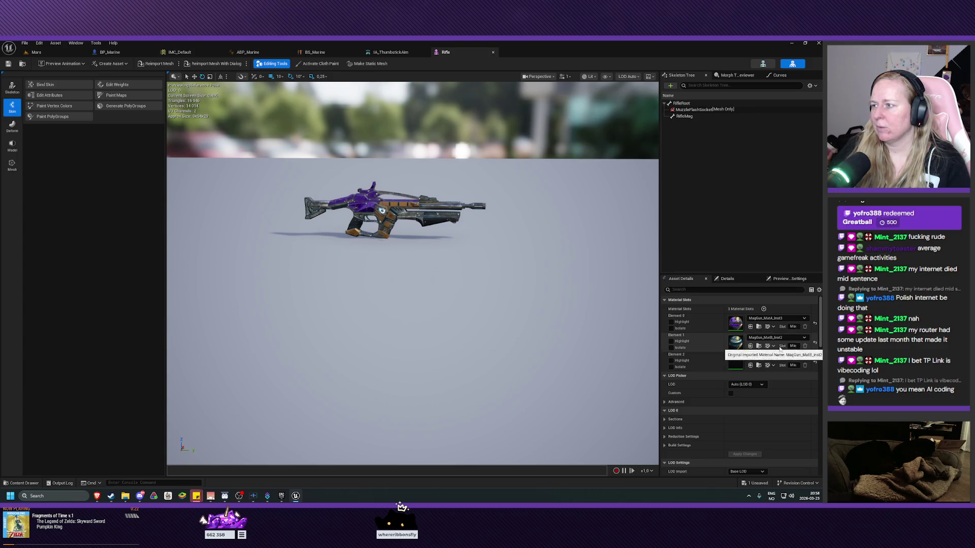
# Step: Open the rifle's second material, MagGun_MatB_Inst2, in a floating editor window
pyautogui.click(759, 346)
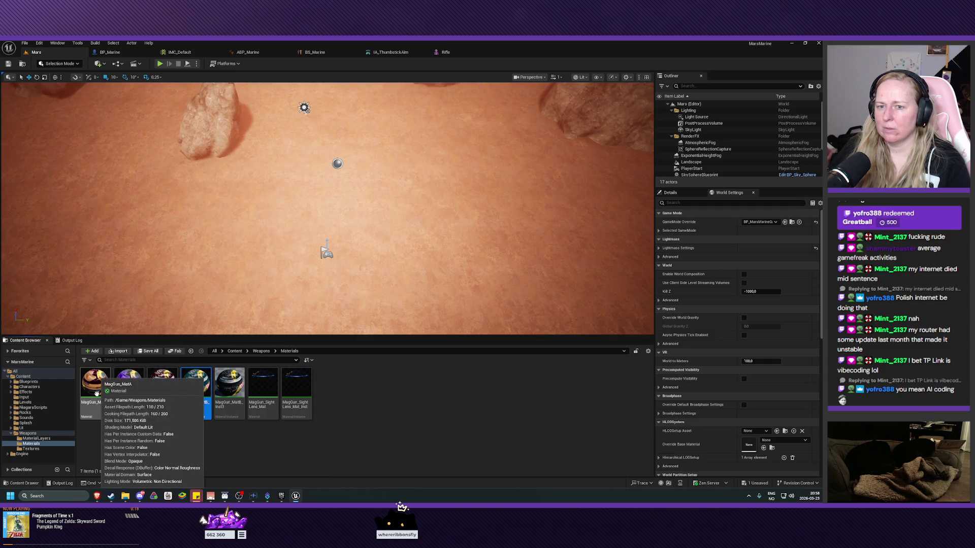
pyautogui.doubleClick(204, 392)
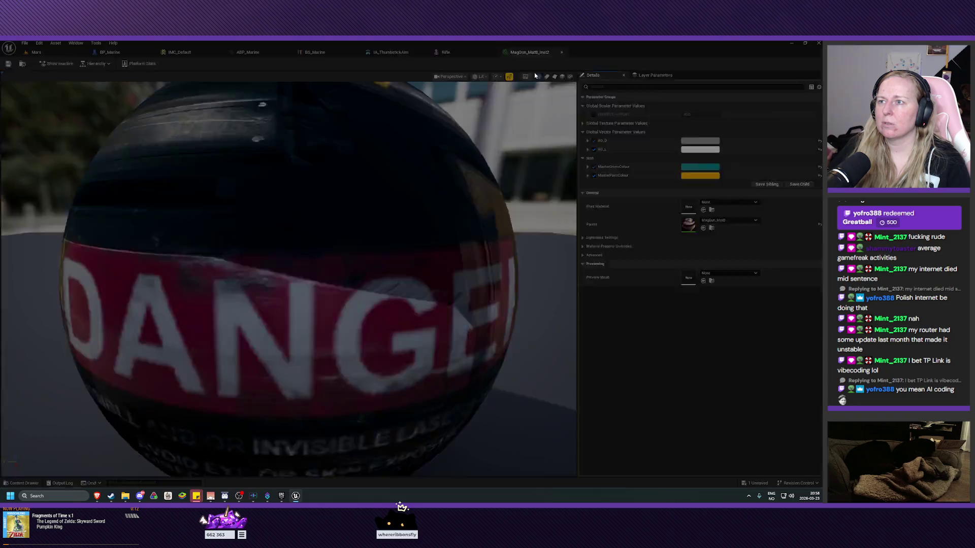
pyautogui.moveTo(536, 76)
pyautogui.mouseDown()
pyautogui.moveTo(537, 163)
pyautogui.moveTo(503, 255)
pyautogui.moveTo(455, 316)
pyautogui.moveTo(435, 321)
pyautogui.mouseUp()
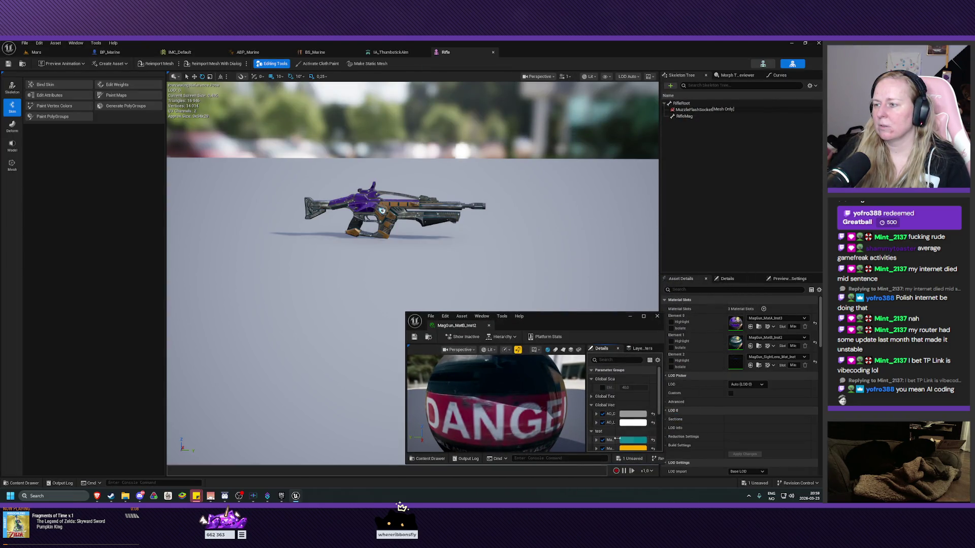
# Step: Change MagGun_MatB_Inst2's orange Master colour to a bluish magenta, then save and close it
pyautogui.click(638, 450)
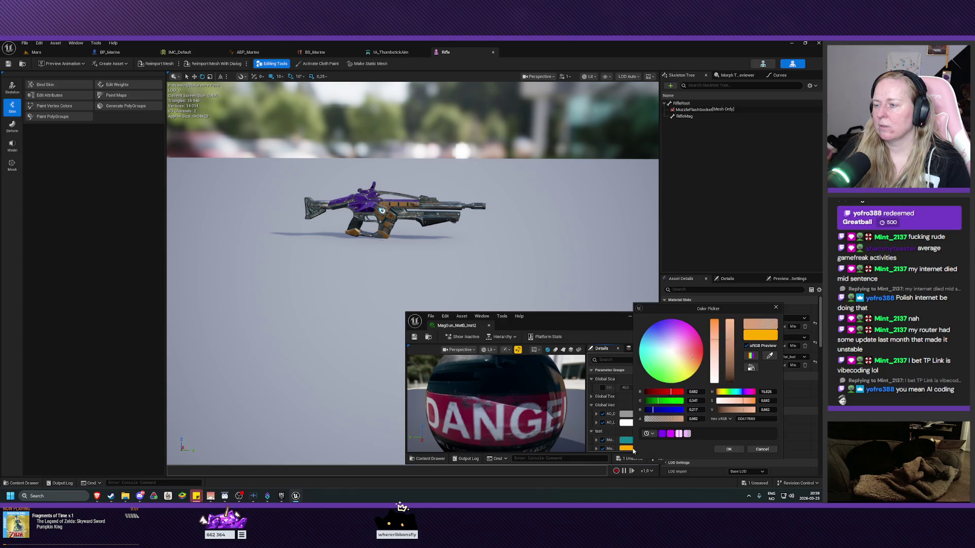
pyautogui.click(686, 326)
pyautogui.moveTo(686, 325); pyautogui.dragTo(679, 321)
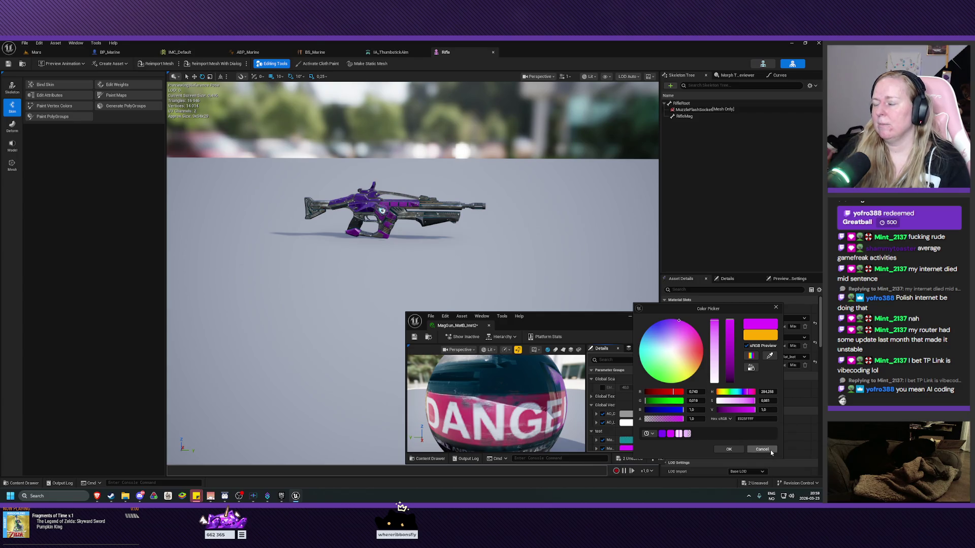
pyautogui.moveTo(679, 321)
pyautogui.mouseDown()
pyautogui.moveTo(662, 321)
pyautogui.moveTo(689, 325)
pyautogui.mouseUp()
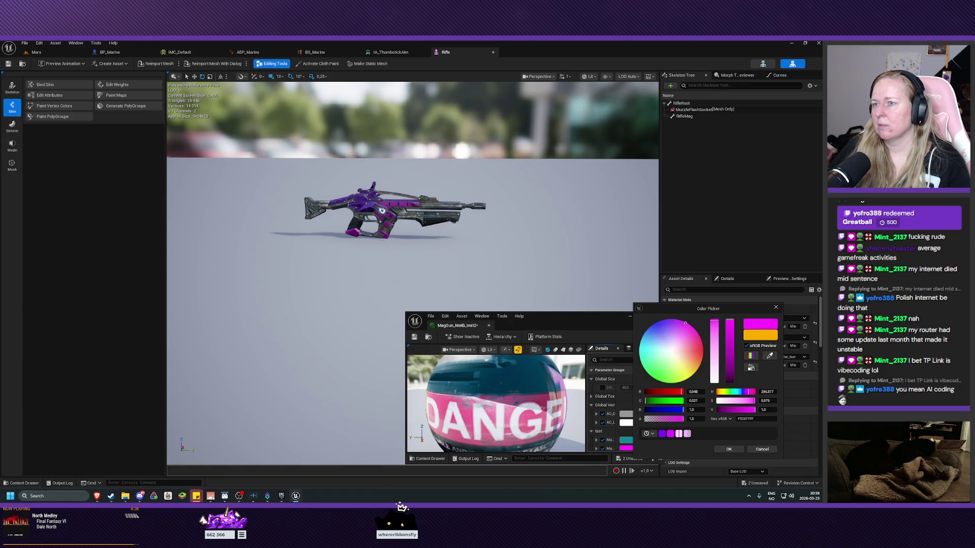
pyautogui.click(729, 449)
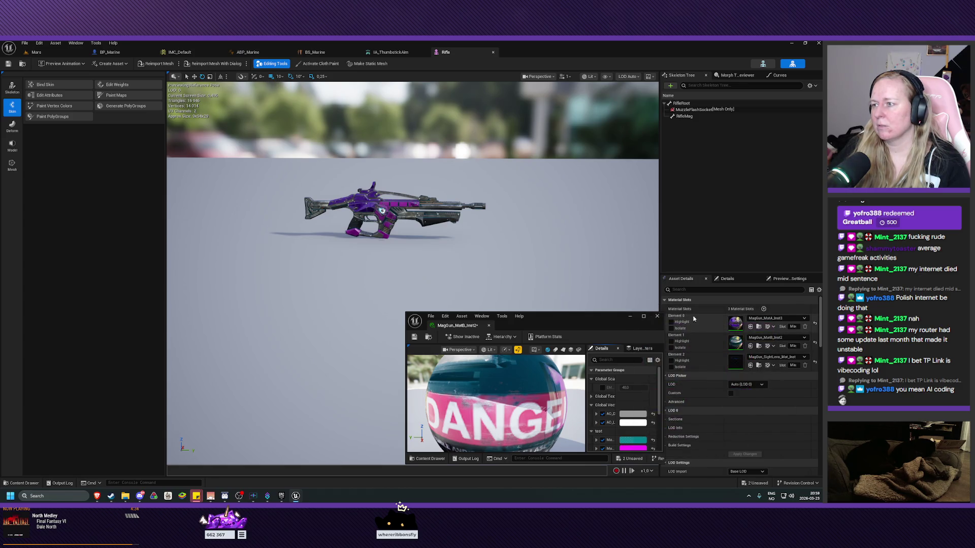
pyautogui.click(414, 336)
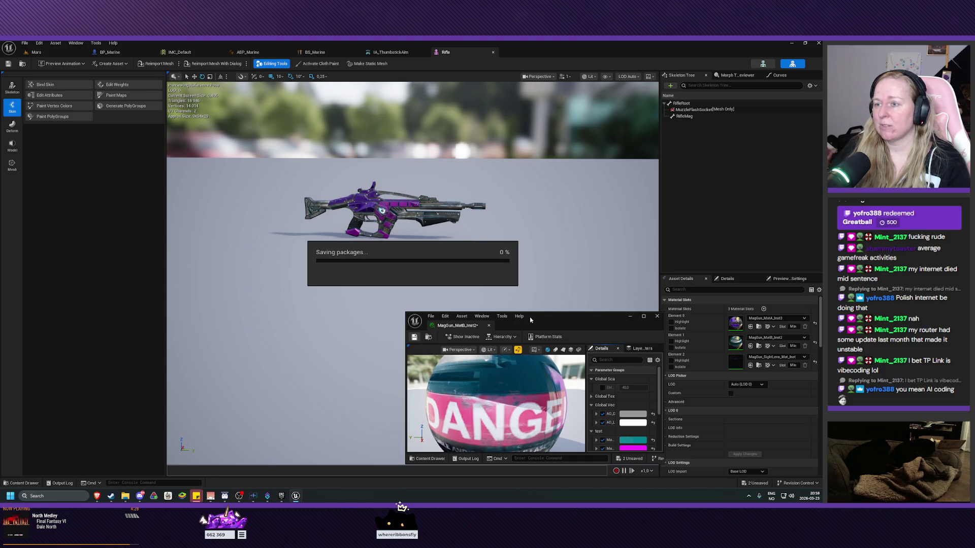
pyautogui.click(657, 316)
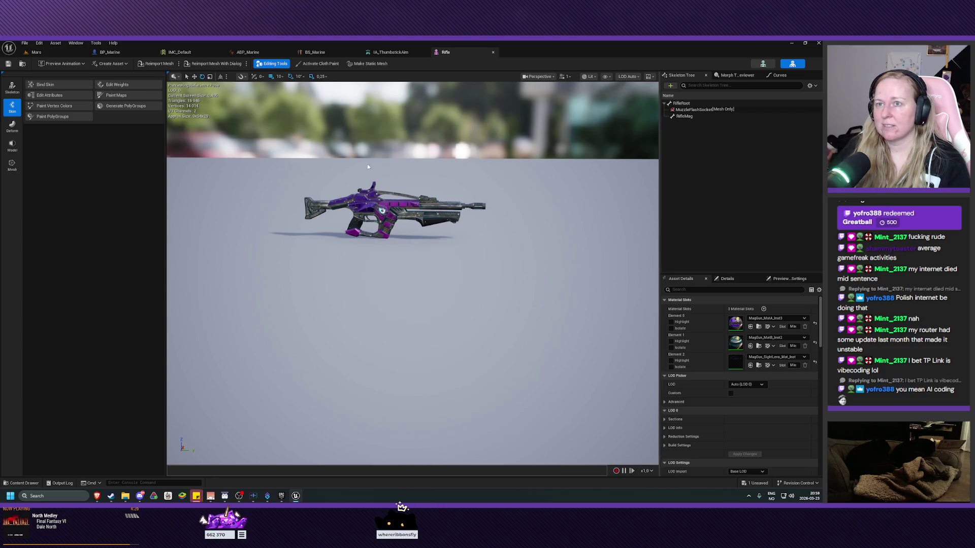
# Step: From the Mars level, open MagGun_MatA_Inst3 and reset MasterPaintColour to its default
pyautogui.click(37, 52)
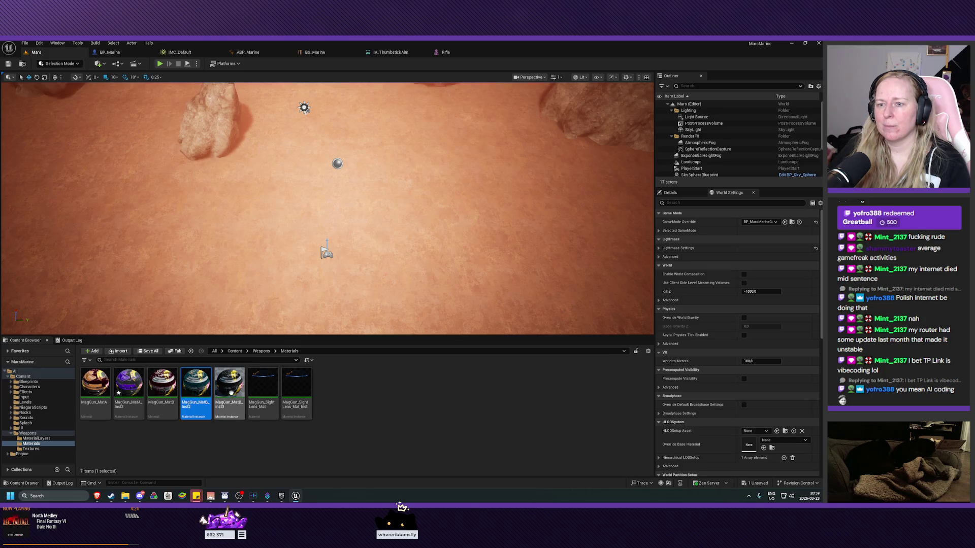
pyautogui.click(132, 392)
pyautogui.rightClick(131, 392)
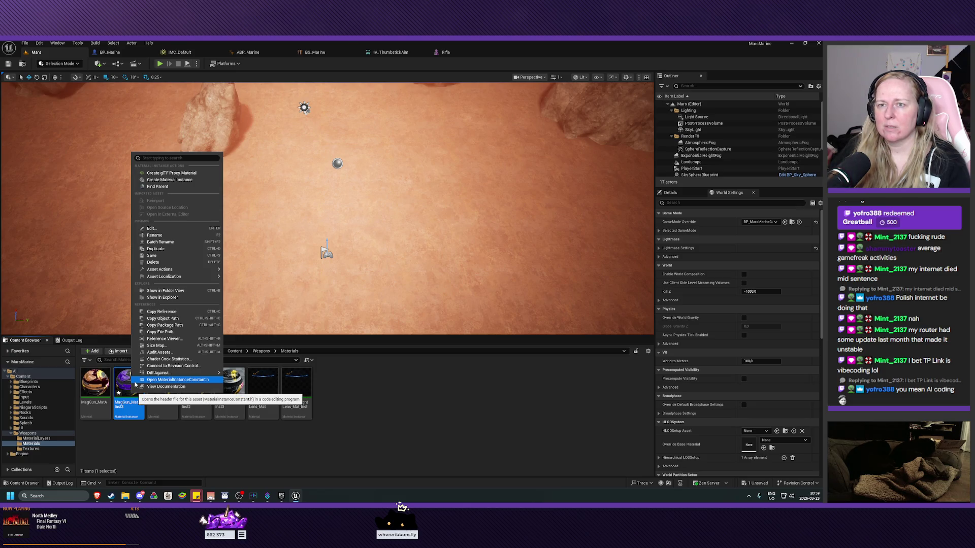
pyautogui.click(127, 389)
pyautogui.doubleClick(126, 389)
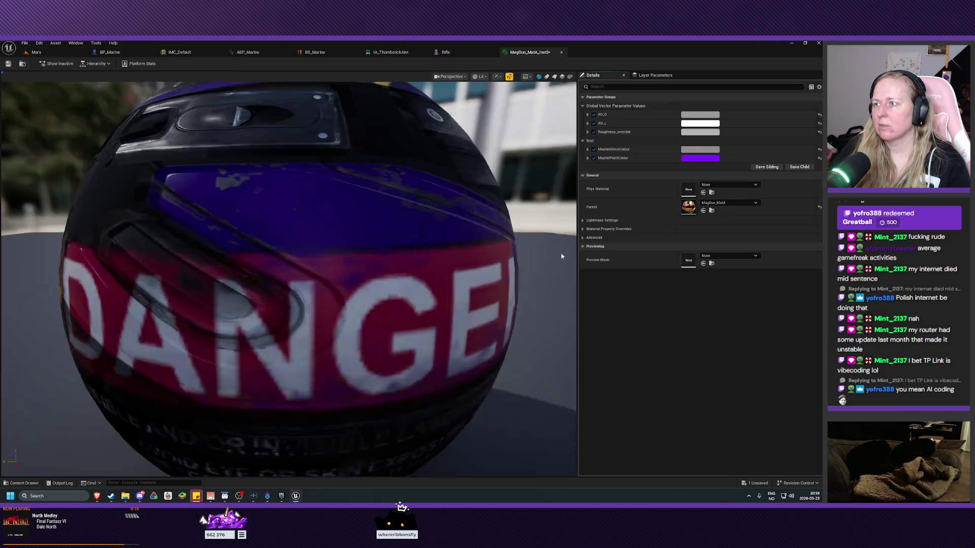
pyautogui.click(819, 159)
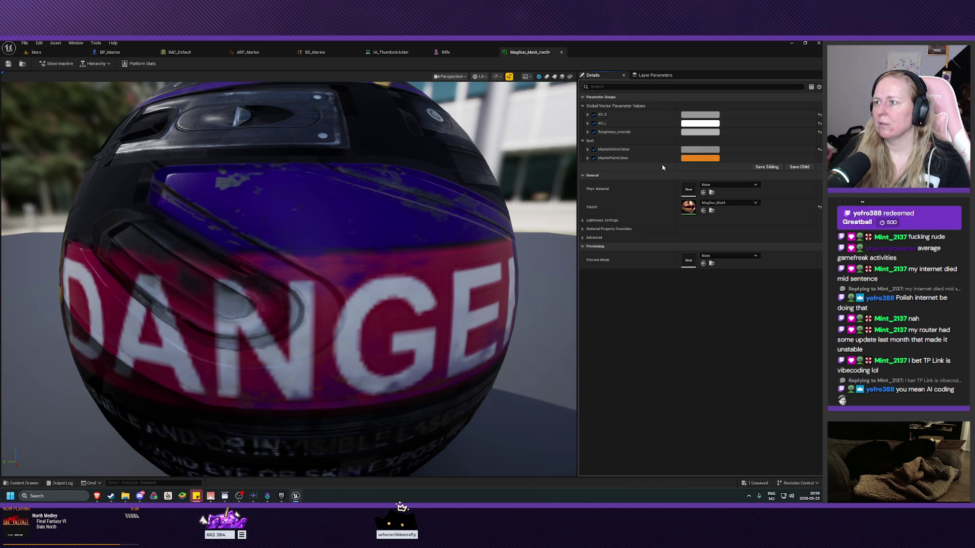
# Step: Undo the colour reset and four earlier node moves and additions with Ctrl+Z
pyautogui.hotkey('ctrl', 'z')
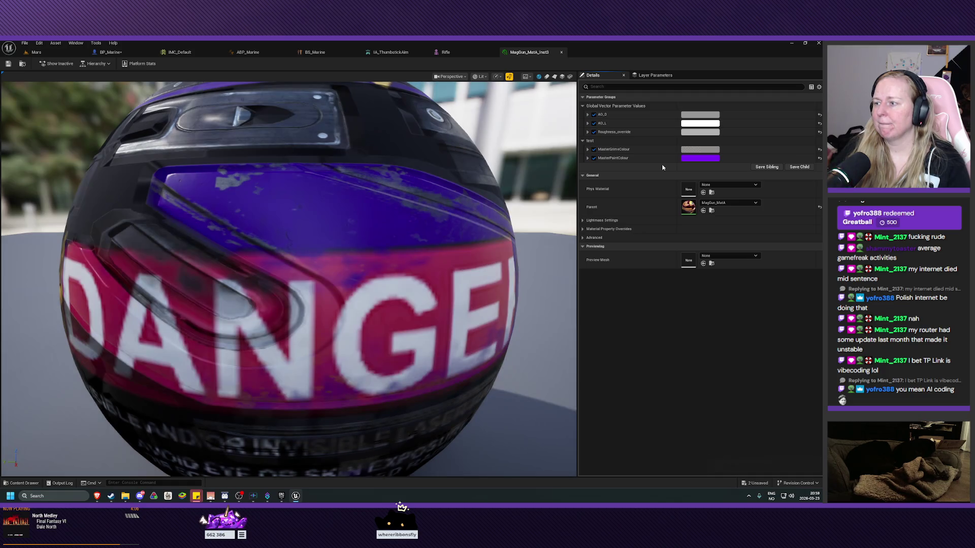
pyautogui.hotkey('ctrl', 'z')
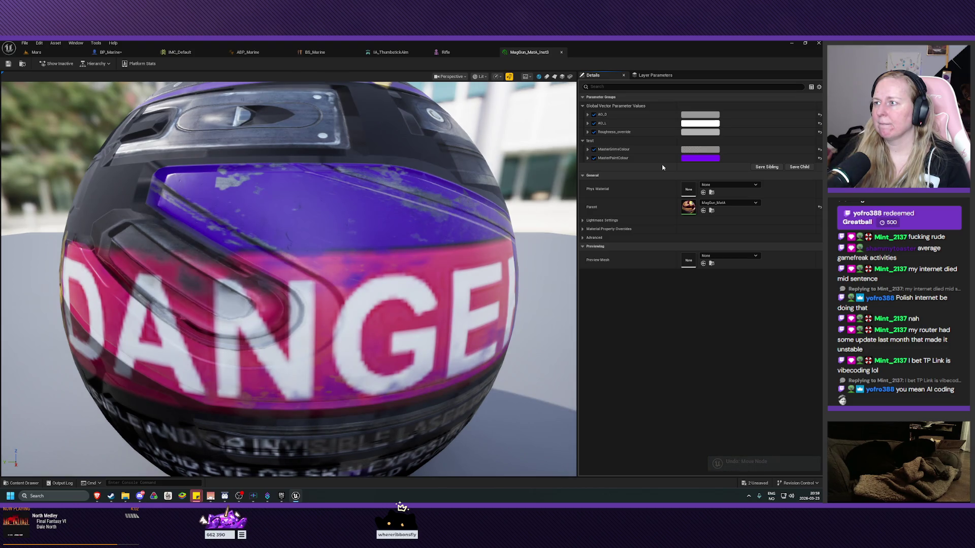
pyautogui.hotkey('ctrl', 'z')
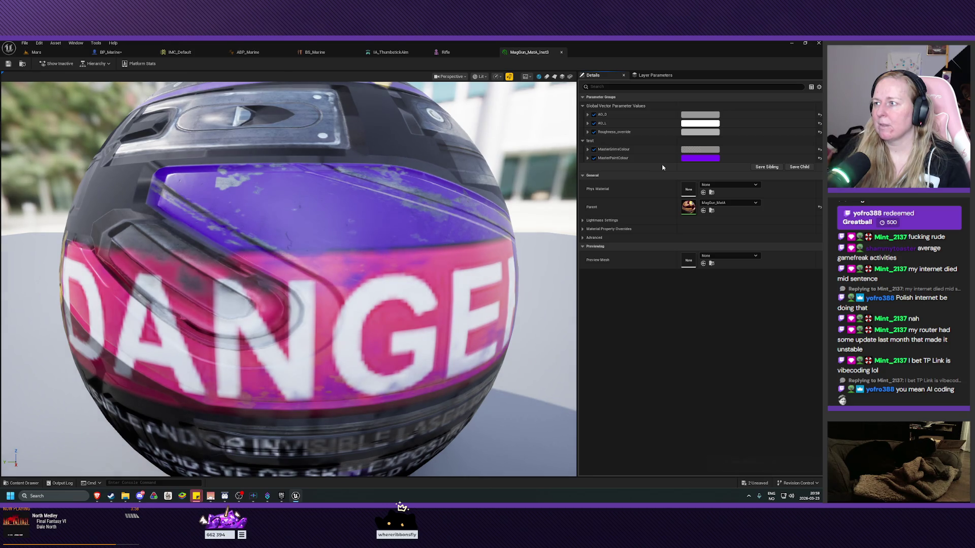
pyautogui.hotkey('ctrl', 'z')
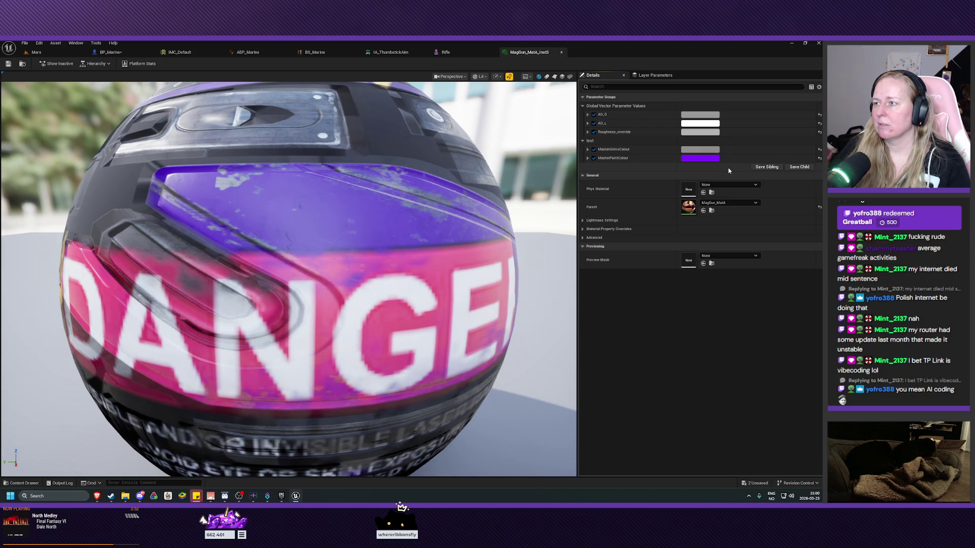
pyautogui.hotkey('ctrl', 'z')
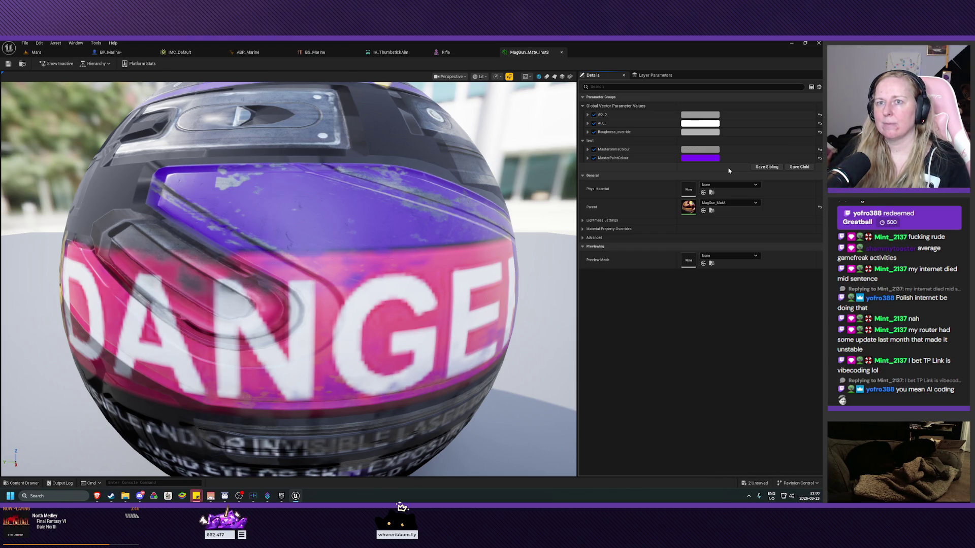
# Step: Redo the undone node moves, node additions, pin links and variable rename via Edit > Redo
pyautogui.click(39, 43)
pyautogui.click(57, 69)
pyautogui.click(39, 43)
pyautogui.click(57, 60)
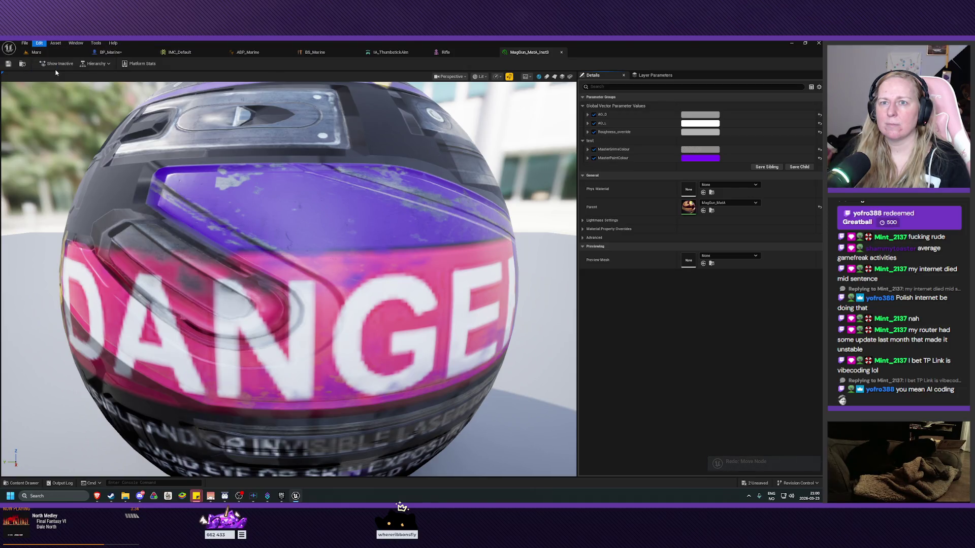
pyautogui.click(39, 43)
pyautogui.click(58, 67)
pyautogui.click(39, 43)
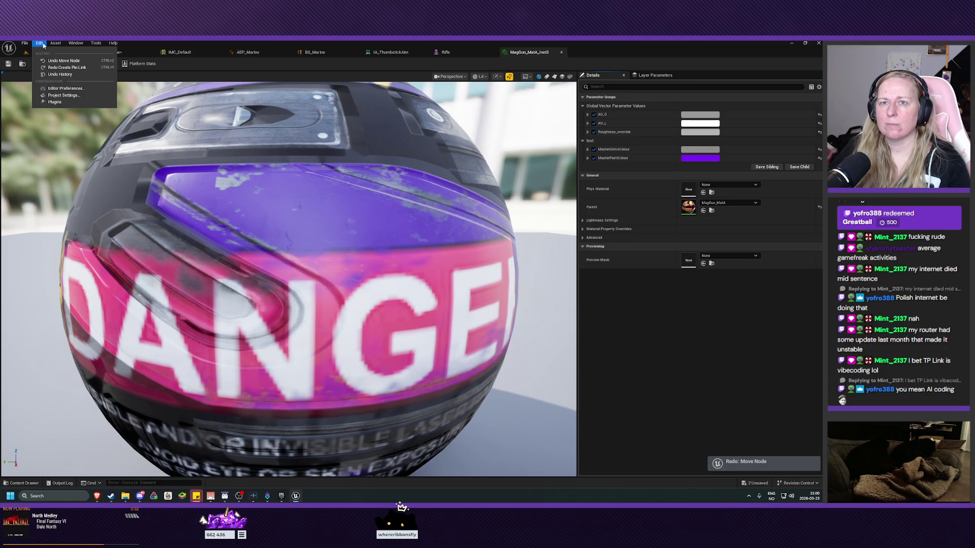
pyautogui.click(58, 68)
pyautogui.click(39, 42)
pyautogui.click(57, 68)
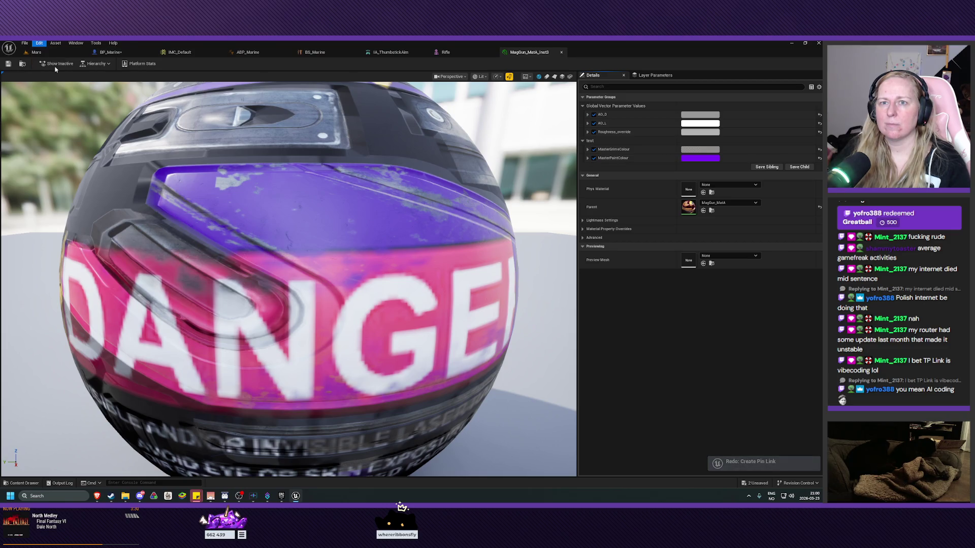
pyautogui.click(39, 43)
pyautogui.click(58, 67)
pyautogui.click(39, 43)
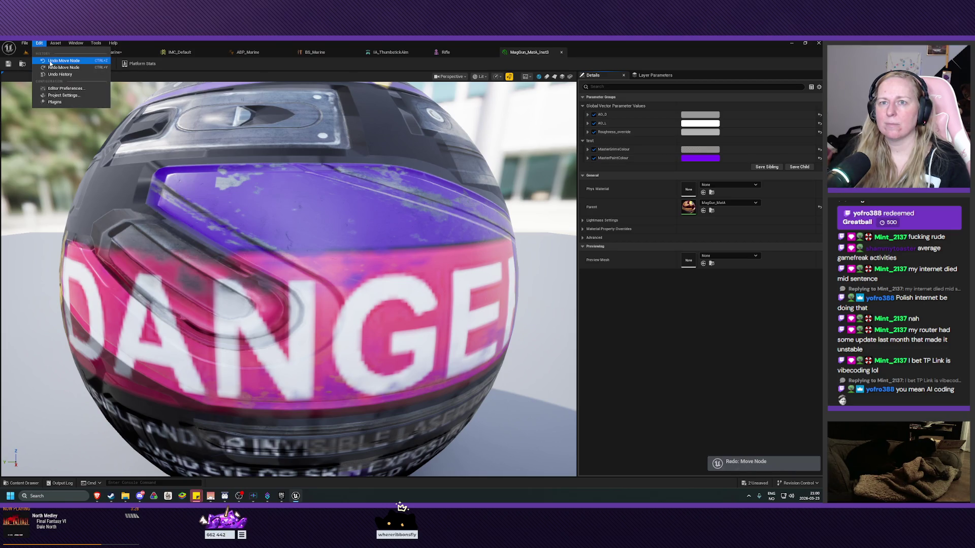
pyautogui.click(56, 67)
pyautogui.click(39, 43)
pyautogui.click(57, 67)
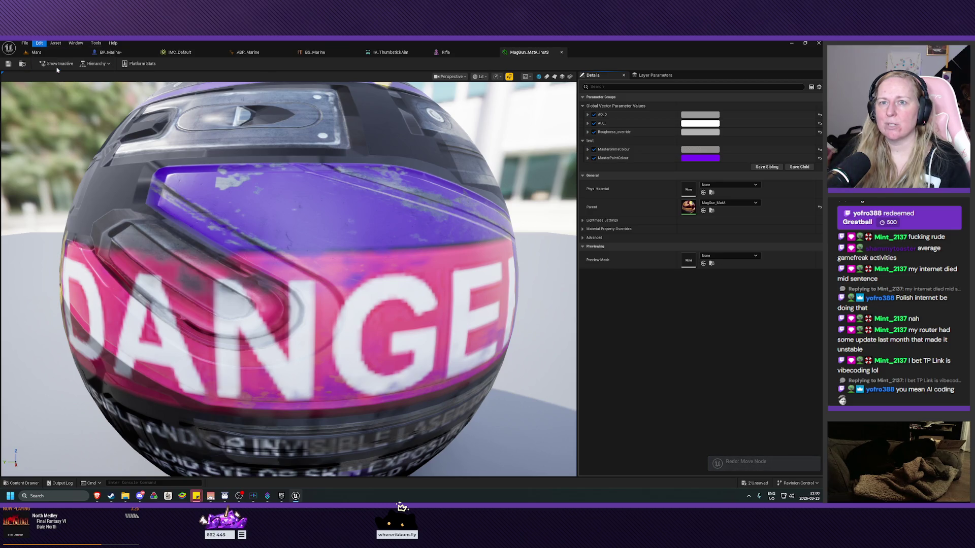
pyautogui.click(41, 43)
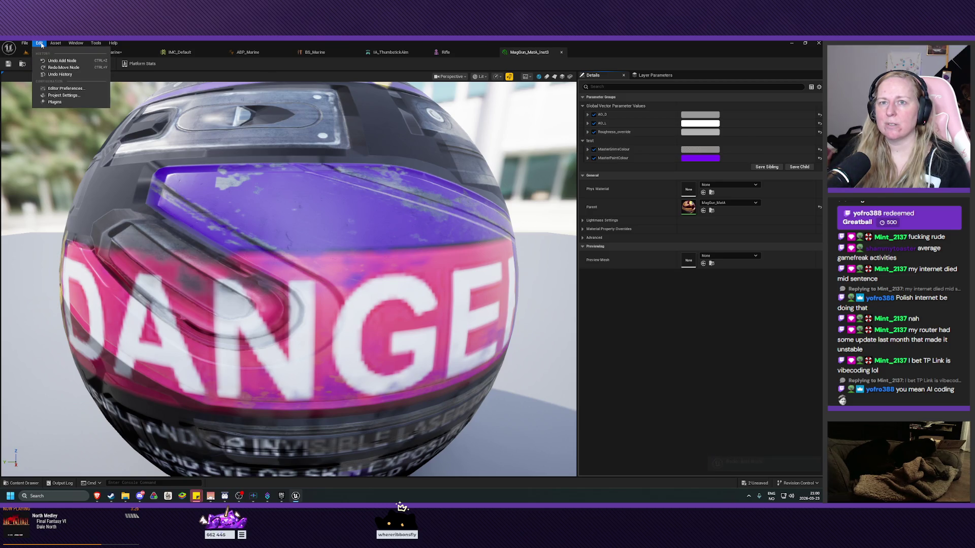
pyautogui.click(60, 69)
pyautogui.click(39, 43)
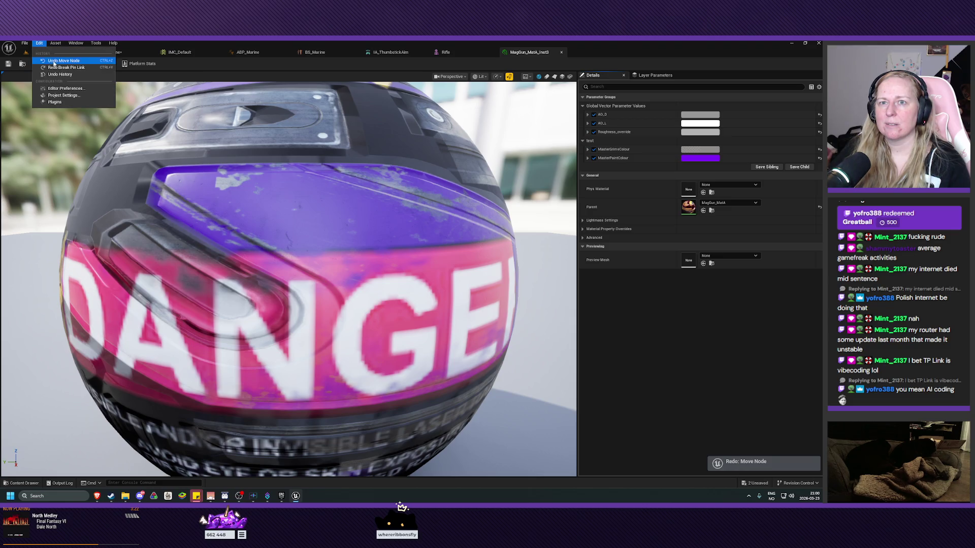
pyautogui.click(58, 67)
pyautogui.click(39, 42)
pyautogui.click(40, 43)
pyautogui.click(40, 42)
pyautogui.click(60, 68)
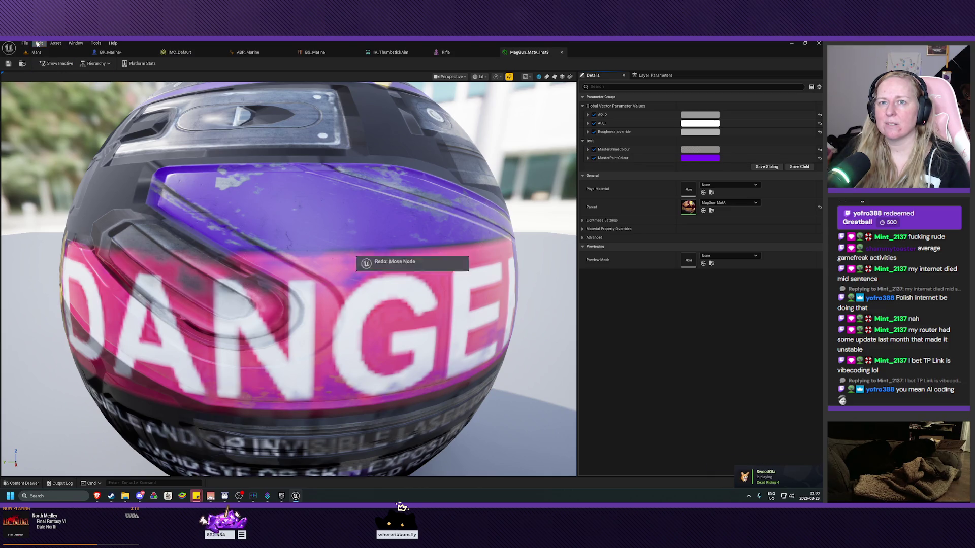
pyautogui.click(39, 42)
pyautogui.click(54, 69)
pyautogui.click(39, 43)
pyautogui.click(58, 68)
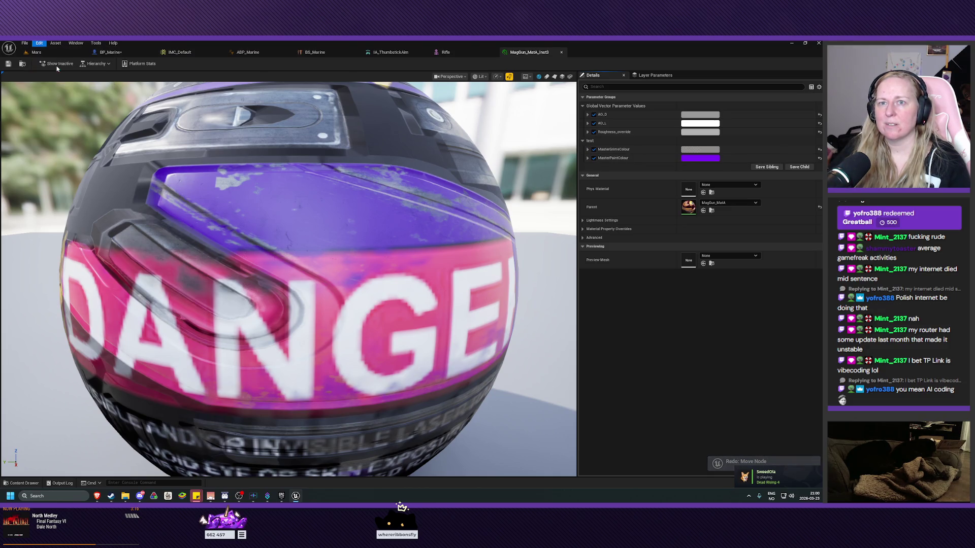
pyautogui.click(39, 43)
pyautogui.click(59, 68)
pyautogui.click(39, 43)
pyautogui.click(58, 68)
pyautogui.click(39, 43)
pyautogui.click(64, 67)
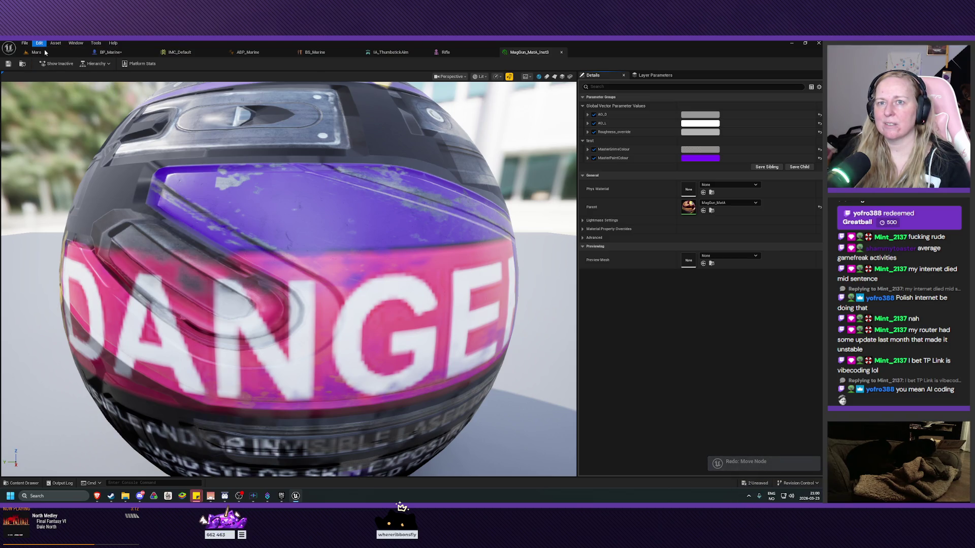
pyautogui.click(40, 43)
pyautogui.click(59, 68)
pyautogui.click(39, 43)
pyautogui.click(59, 69)
pyautogui.click(40, 43)
pyautogui.click(59, 68)
pyautogui.click(39, 44)
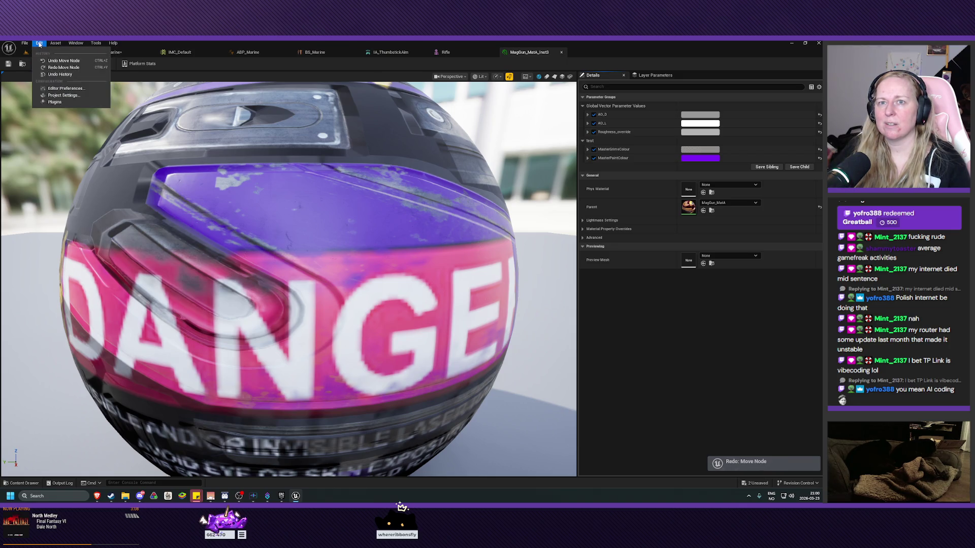
pyautogui.click(59, 68)
pyautogui.click(39, 43)
pyautogui.click(59, 67)
pyautogui.click(39, 43)
pyautogui.click(59, 68)
pyautogui.click(39, 43)
pyautogui.click(53, 68)
pyautogui.click(39, 42)
pyautogui.click(59, 68)
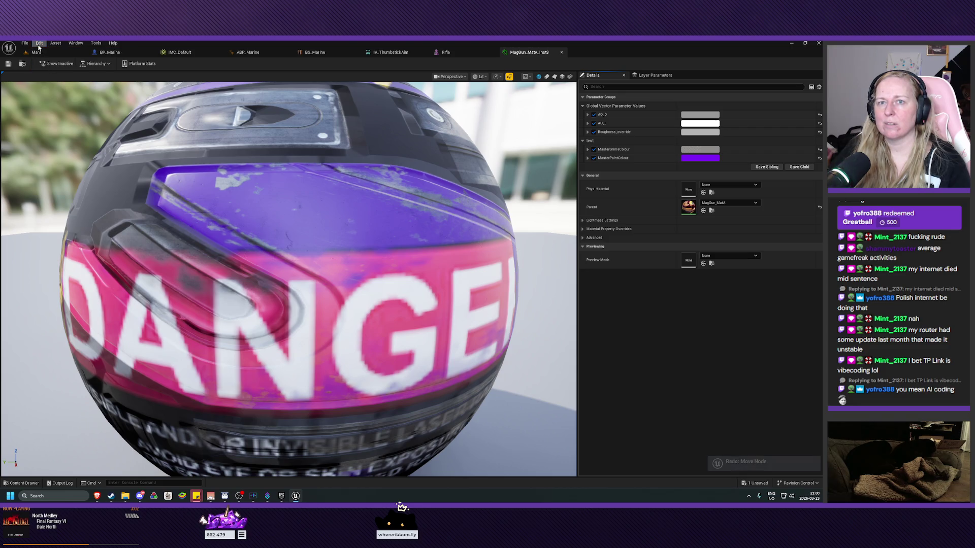
# Step: Redo the MasterPaintColour edit, then undo it again so the colour stays purple
pyautogui.click(39, 43)
pyautogui.click(40, 44)
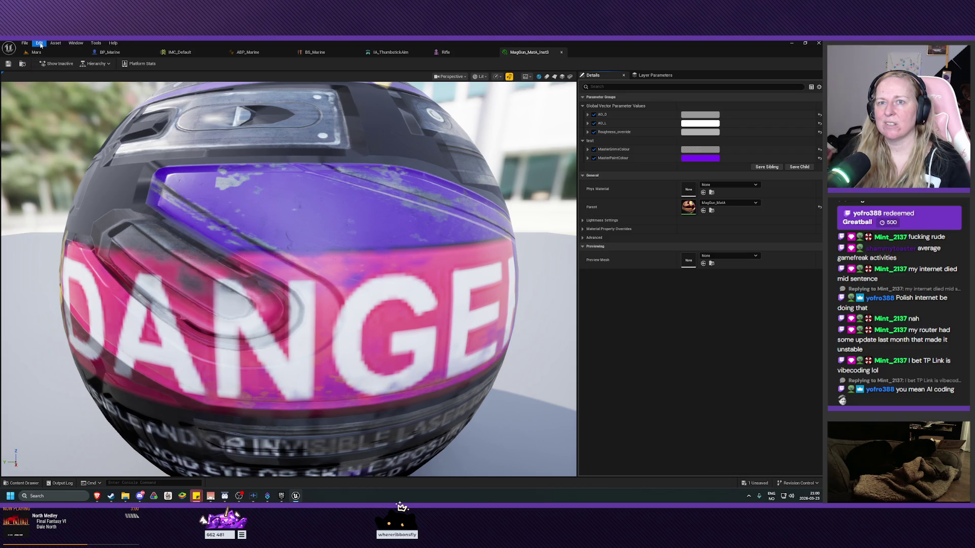
pyautogui.click(40, 44)
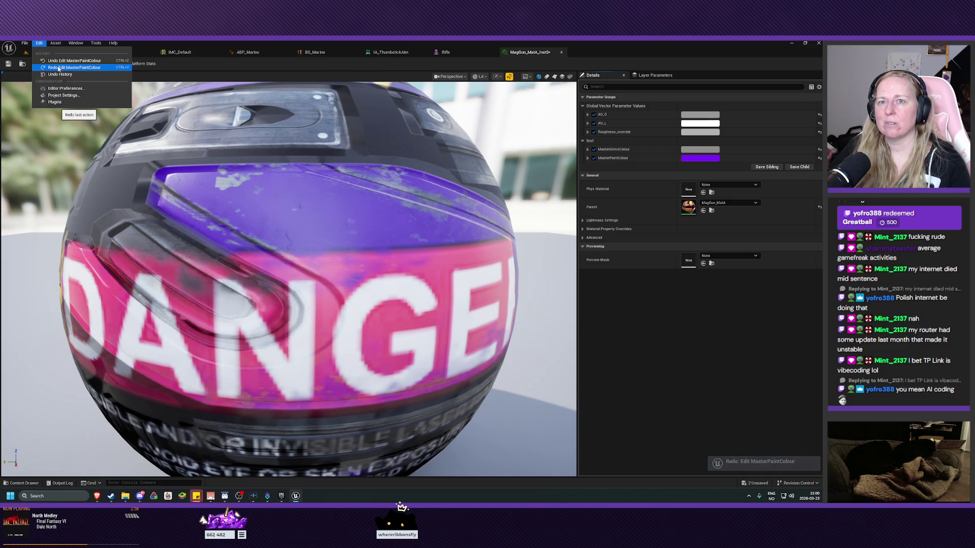
pyautogui.click(57, 61)
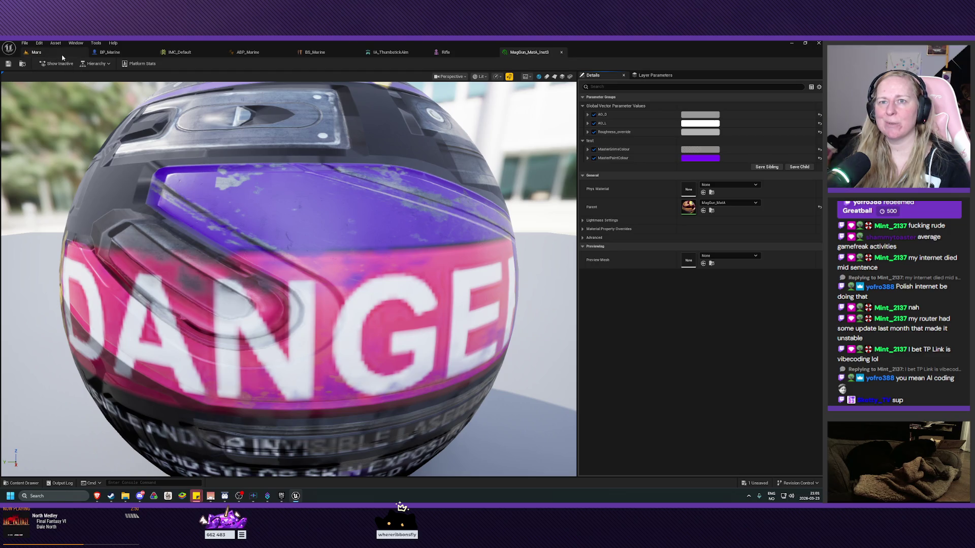
pyautogui.scroll(3, 288, 279)
pyautogui.scroll(-8, 288, 280)
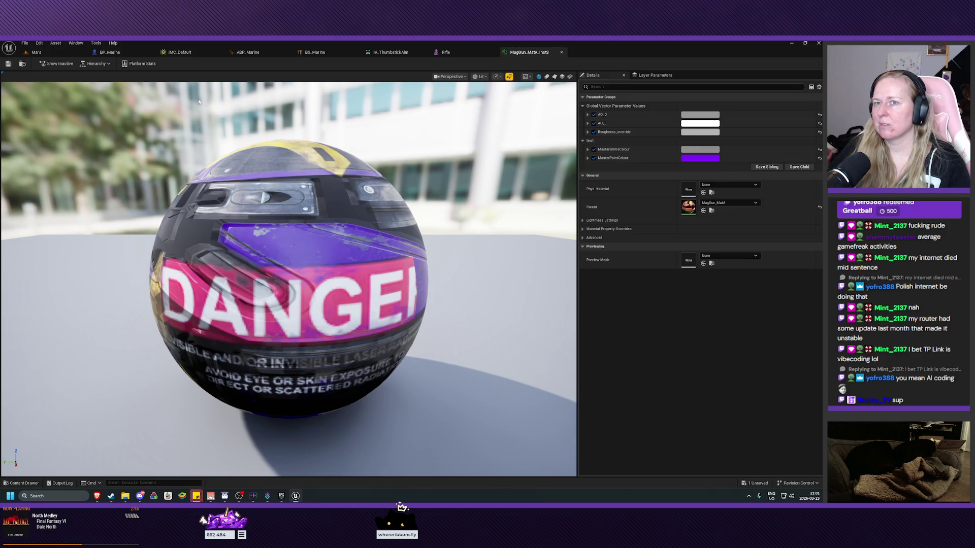
# Step: Close the MagGun_MatA_Inst3 editor and return to the Mars level tab
pyautogui.click(562, 53)
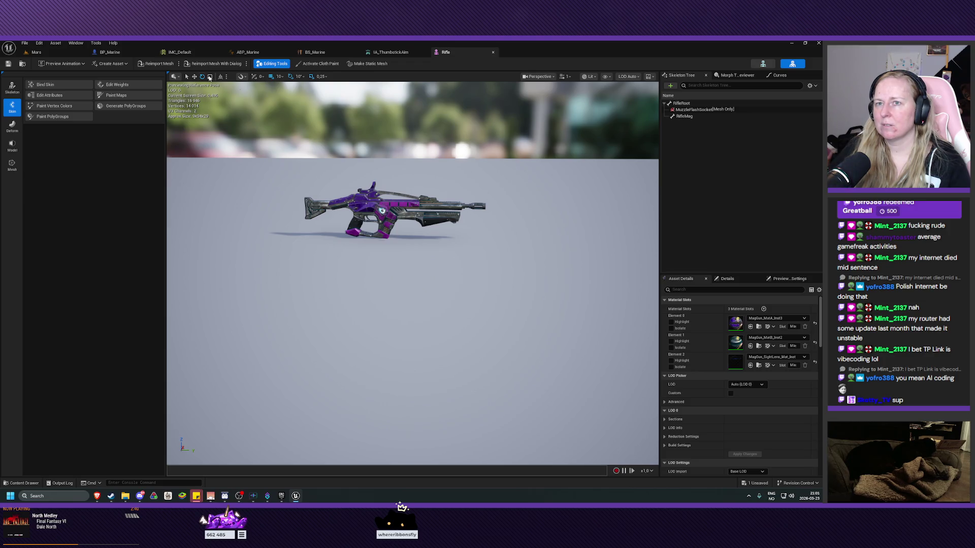
pyautogui.click(36, 52)
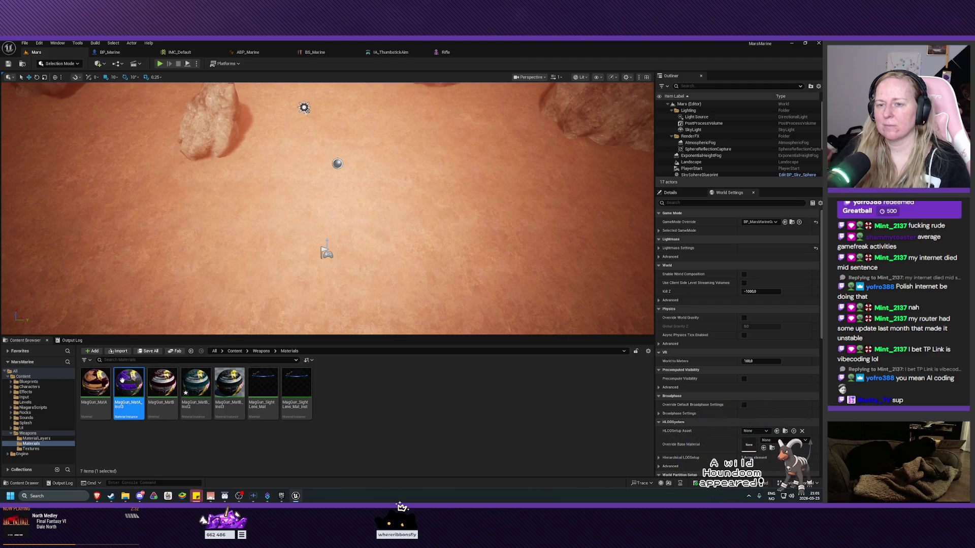
pyautogui.click(446, 53)
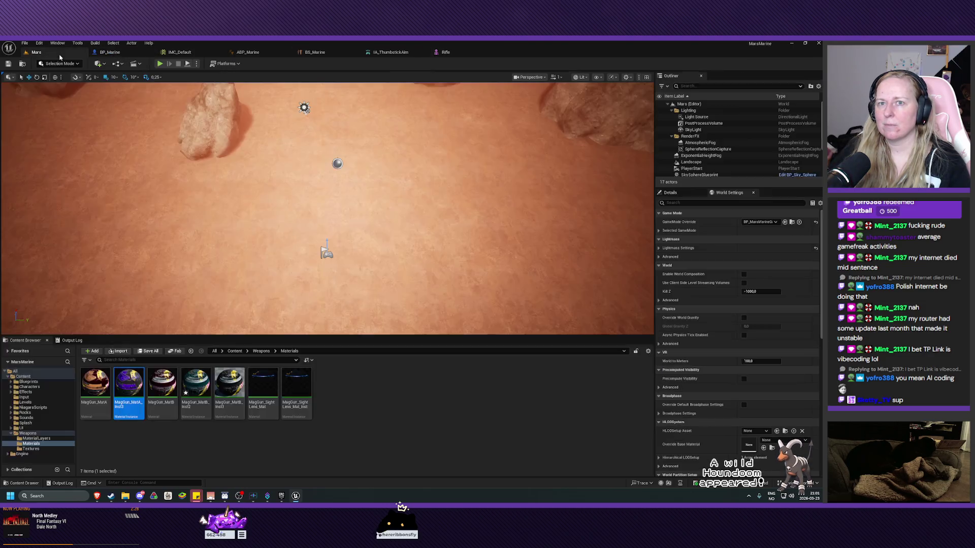
pyautogui.click(37, 52)
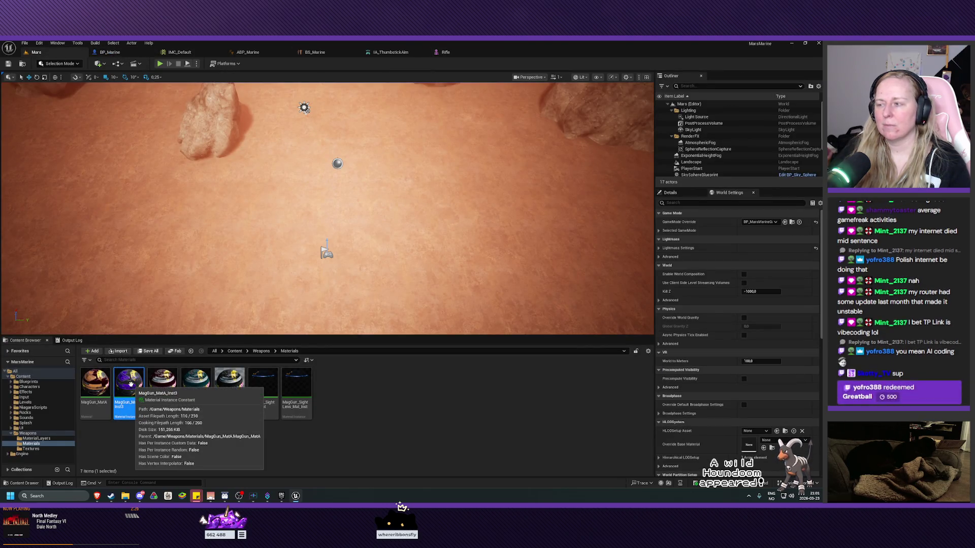
# Step: Reopen MagGun_MatA_Inst3 floating over the Rifle preview and edit its purple test colour
pyautogui.doubleClick(128, 385)
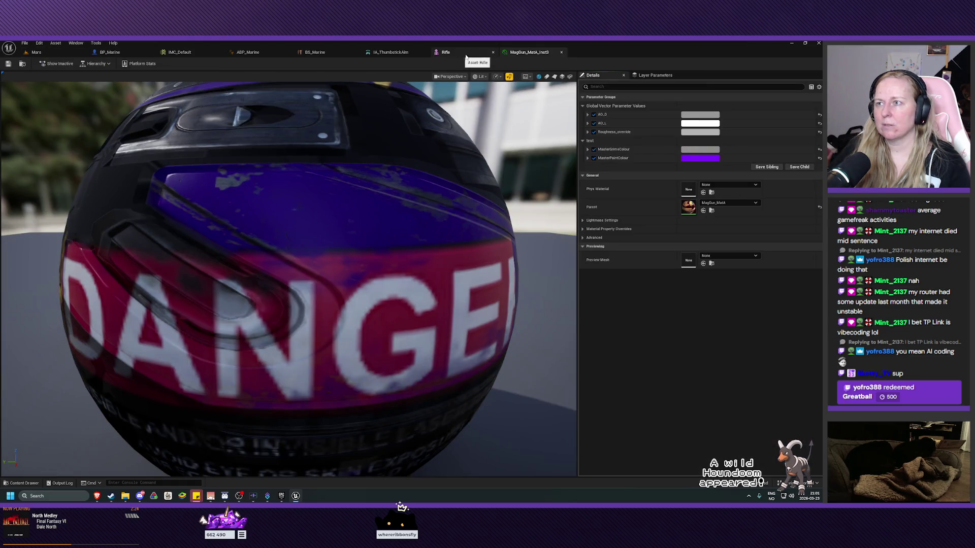
pyautogui.moveTo(523, 53)
pyautogui.mouseDown()
pyautogui.moveTo(525, 120)
pyautogui.moveTo(478, 220)
pyautogui.moveTo(509, 279)
pyautogui.moveTo(508, 304)
pyautogui.mouseUp()
pyautogui.click(712, 408)
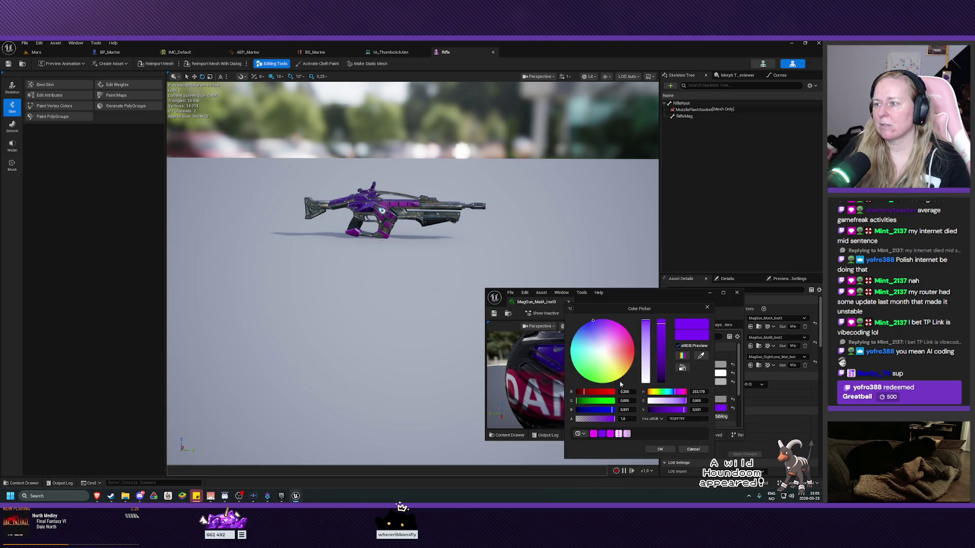
# Step: Set the test colour to a pale, slightly bluish grey in the Color Picker and confirm
pyautogui.click(592, 327)
pyautogui.moveTo(592, 328)
pyautogui.mouseDown()
pyautogui.moveTo(598, 341)
pyautogui.moveTo(612, 326)
pyautogui.moveTo(609, 363)
pyautogui.moveTo(585, 336)
pyautogui.moveTo(572, 341)
pyautogui.moveTo(583, 326)
pyautogui.mouseUp()
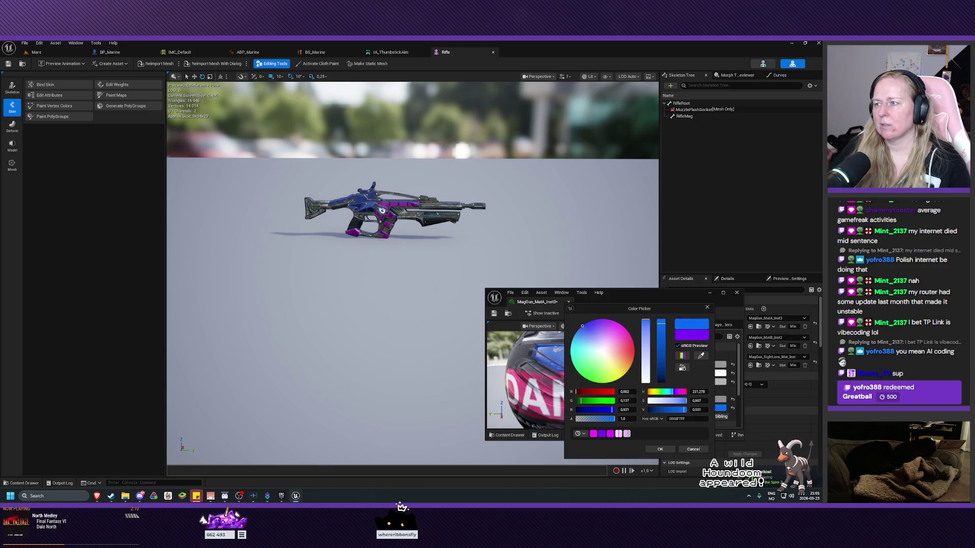
pyautogui.moveTo(664, 329)
pyautogui.mouseDown()
pyautogui.moveTo(656, 383)
pyautogui.moveTo(661, 373)
pyautogui.mouseUp()
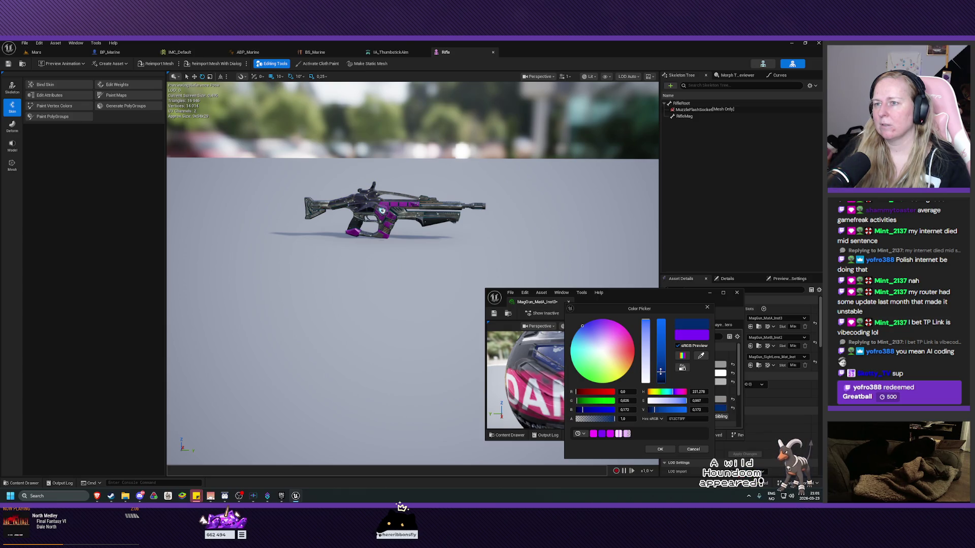
pyautogui.moveTo(597, 333); pyautogui.dragTo(599, 351)
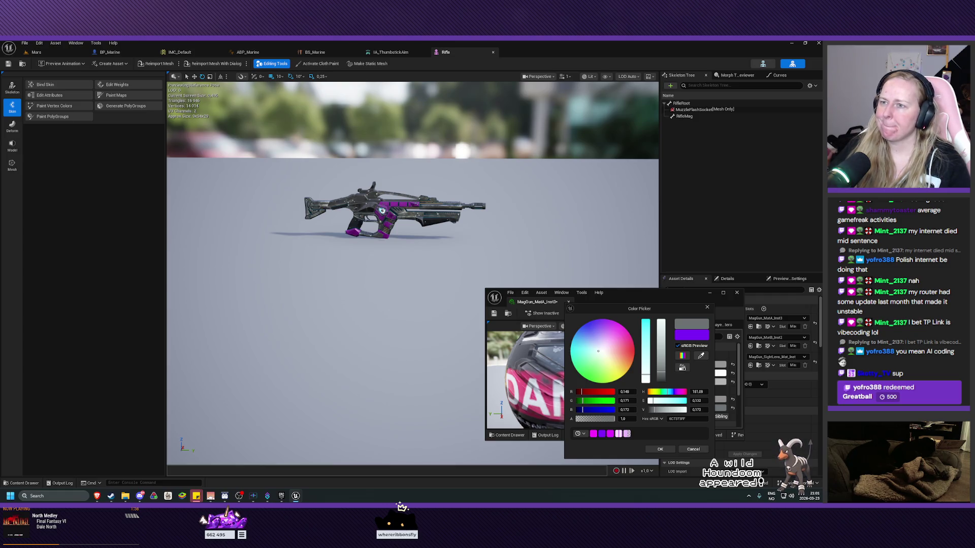
pyautogui.moveTo(598, 351); pyautogui.dragTo(600, 346)
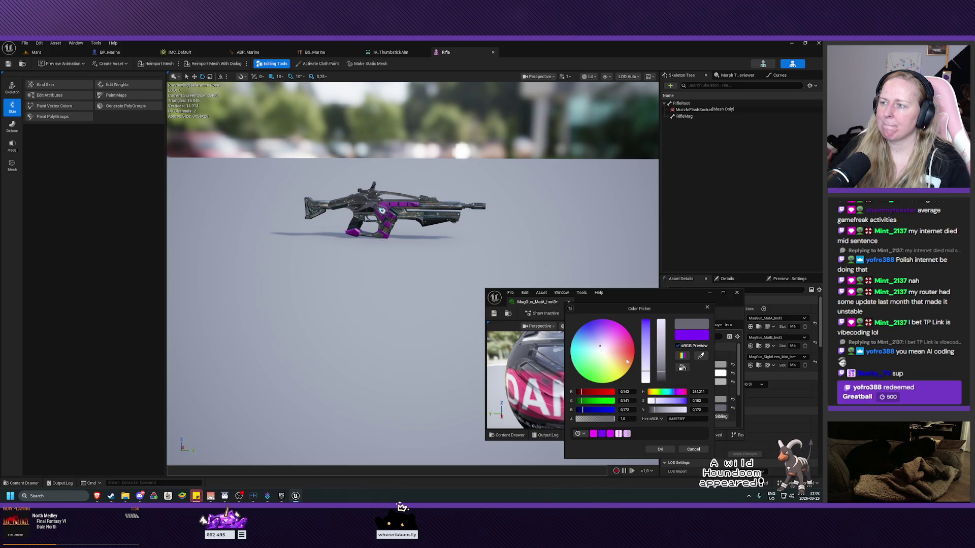
pyautogui.moveTo(661, 374); pyautogui.dragTo(661, 339)
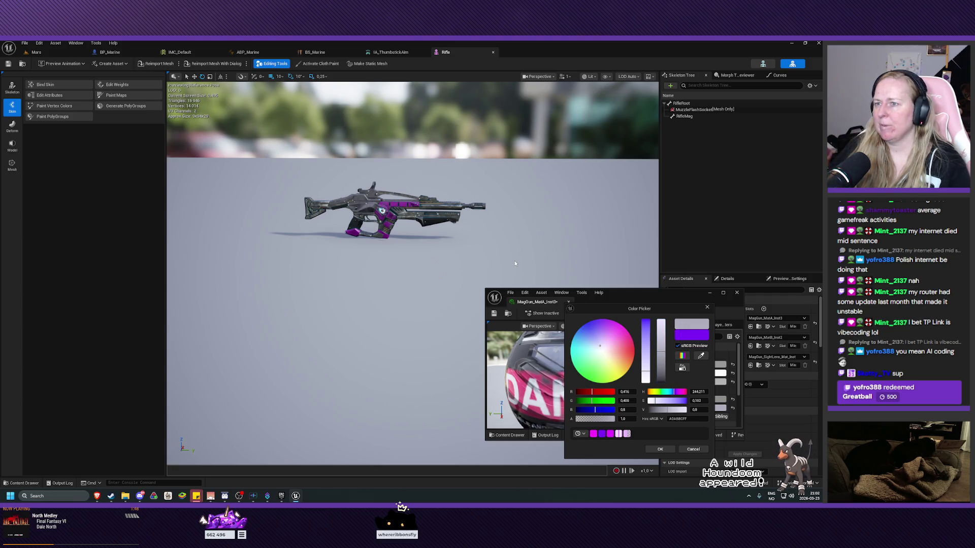
pyautogui.scroll(5, 372, 221)
pyautogui.scroll(-5, 372, 221)
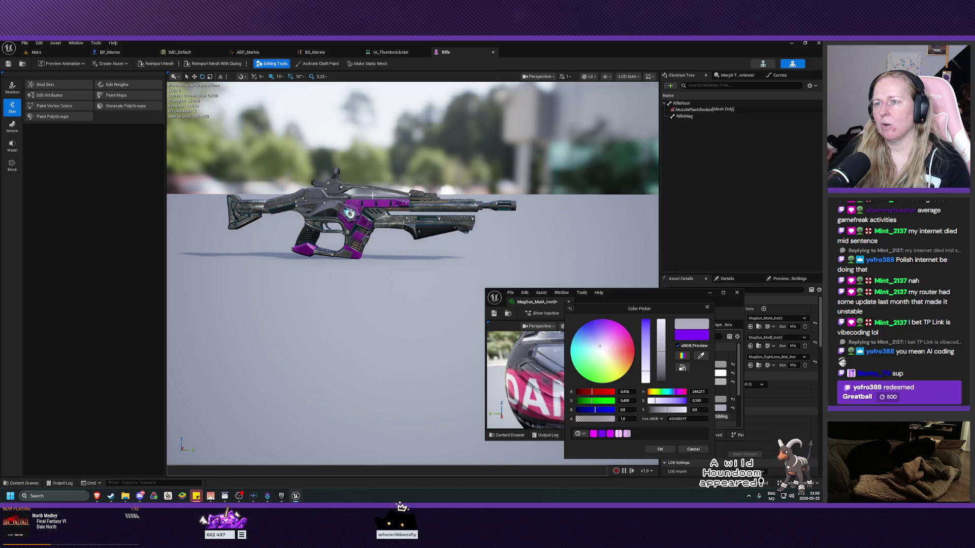
pyautogui.moveTo(372, 195)
pyautogui.mouseDown()
pyautogui.moveTo(377, 226)
pyautogui.moveTo(373, 173)
pyautogui.mouseUp()
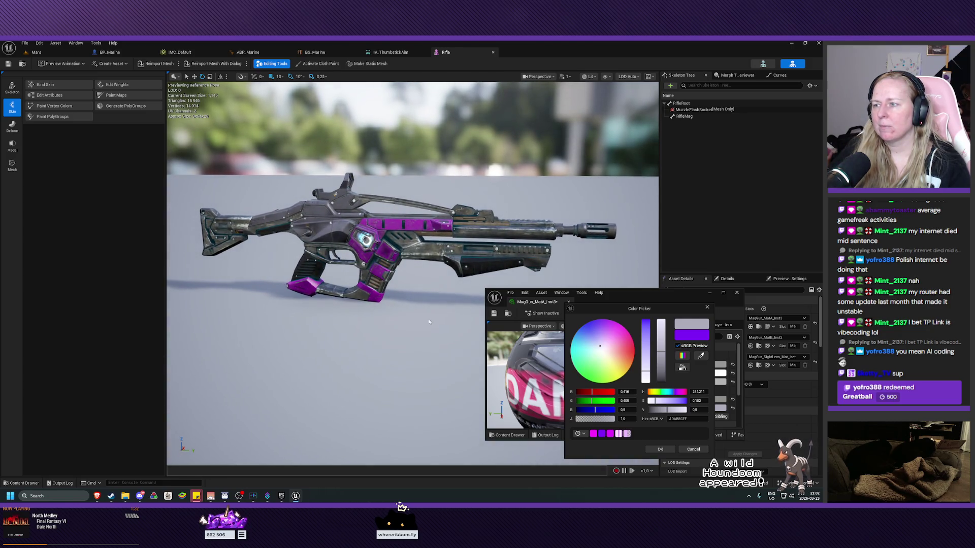
pyautogui.moveTo(662, 352); pyautogui.dragTo(661, 355)
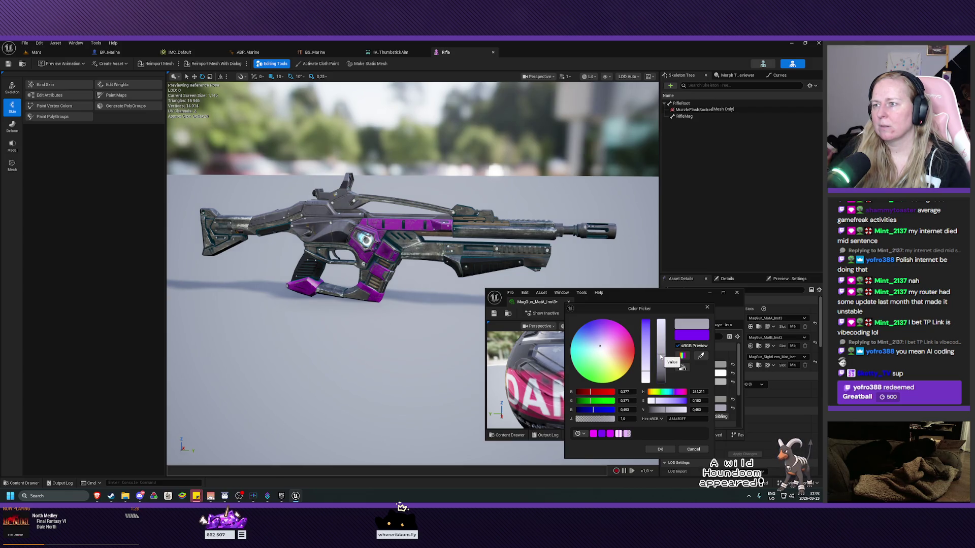
pyautogui.click(660, 449)
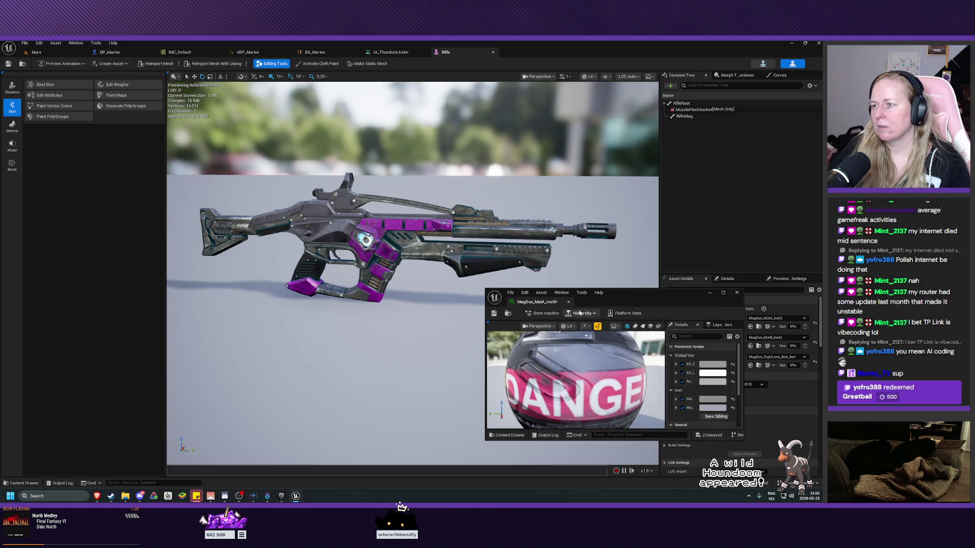
# Step: Save and close the grey-recoloured material instance, then re-centre the rifle preview
pyautogui.click(493, 314)
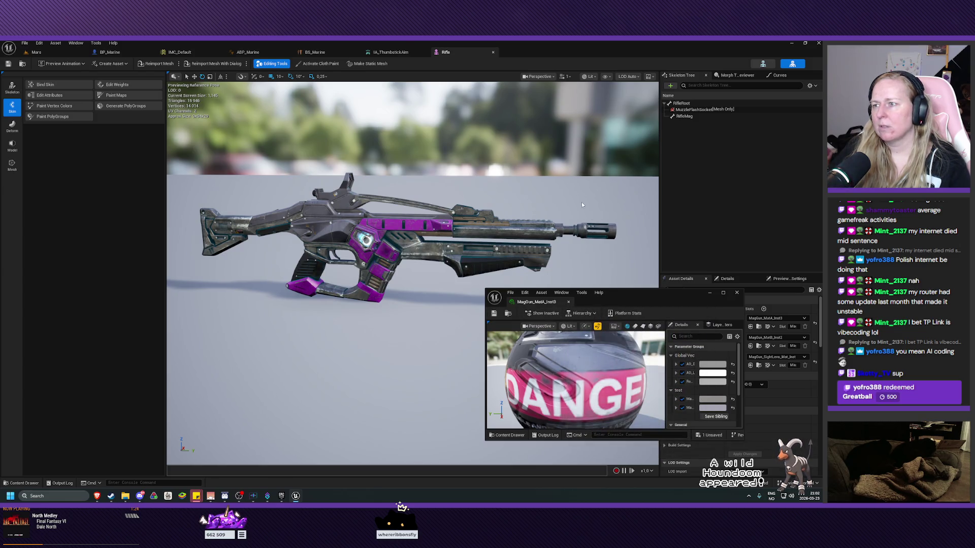
pyautogui.click(736, 294)
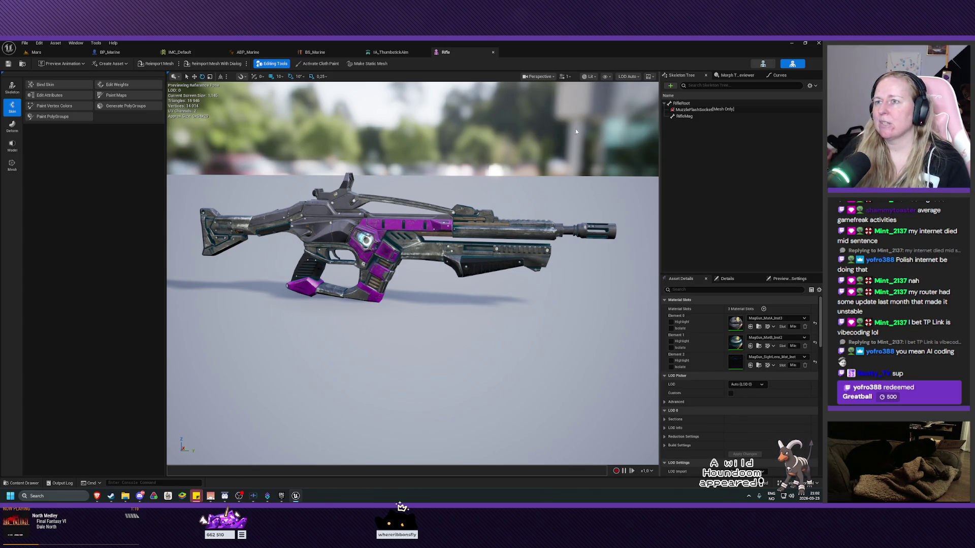
pyautogui.moveTo(468, 307); pyautogui.dragTo(548, 310)
pyautogui.press('f')
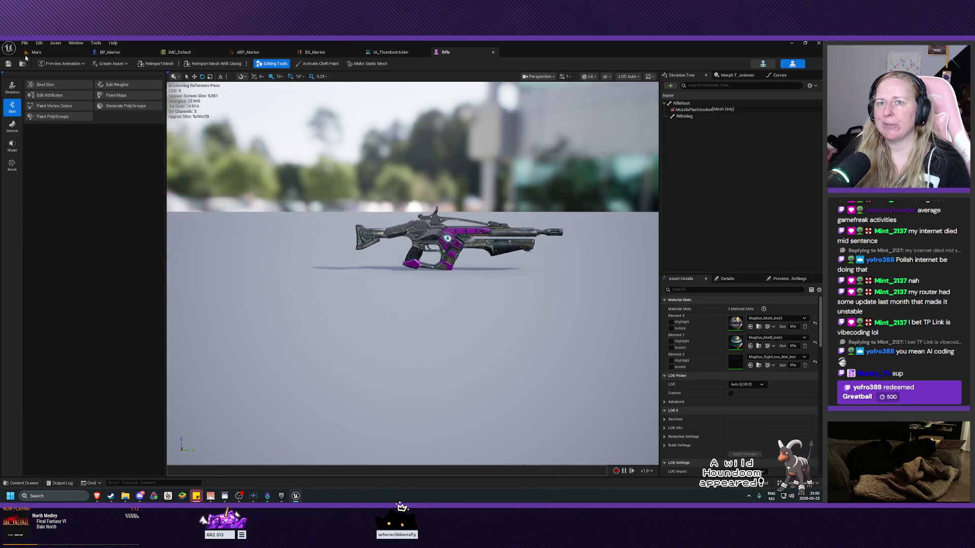
# Step: Return to BP_Marine and select Capsule Component as the parent for a new component
pyautogui.click(110, 52)
pyautogui.click(158, 76)
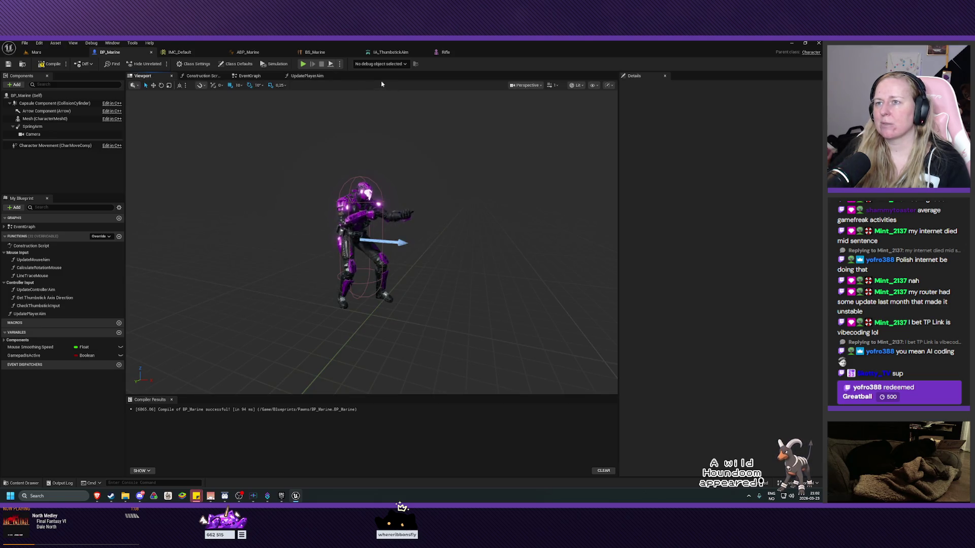
pyautogui.click(304, 75)
pyautogui.click(167, 76)
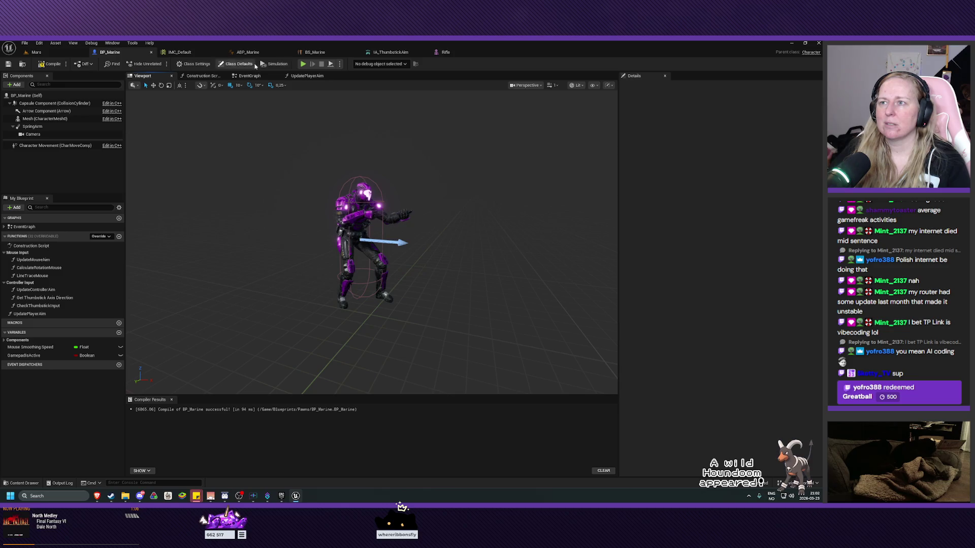
pyautogui.click(446, 51)
pyautogui.scroll(5, 423, 242)
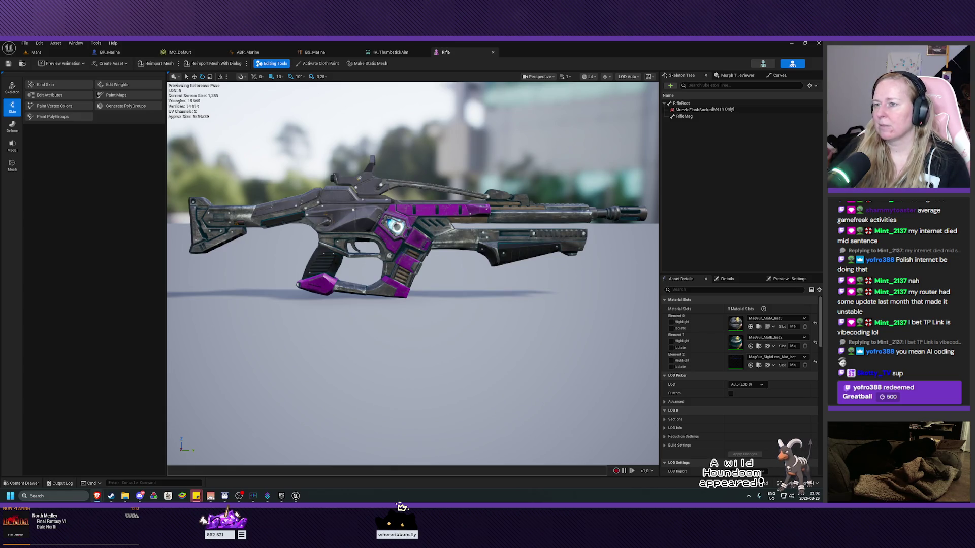
pyautogui.click(116, 51)
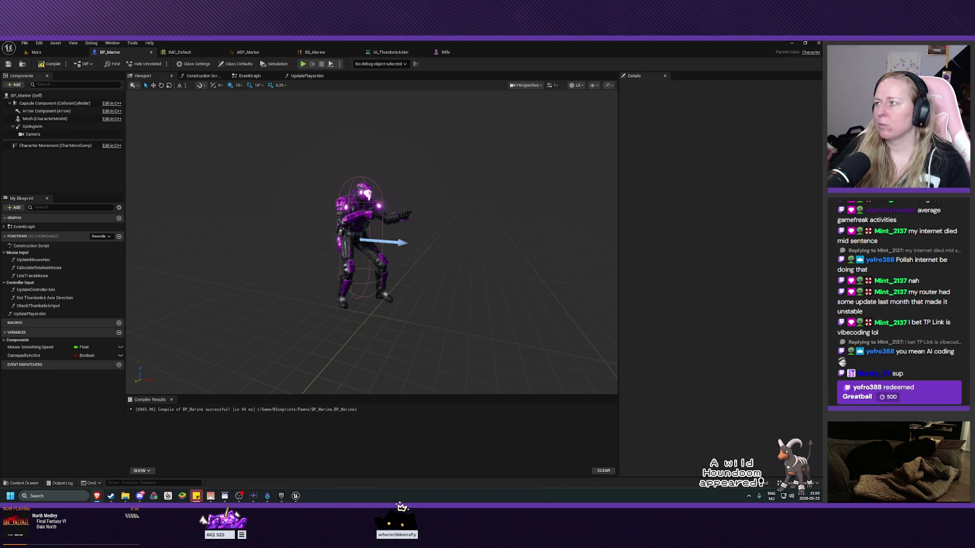
pyautogui.click(56, 103)
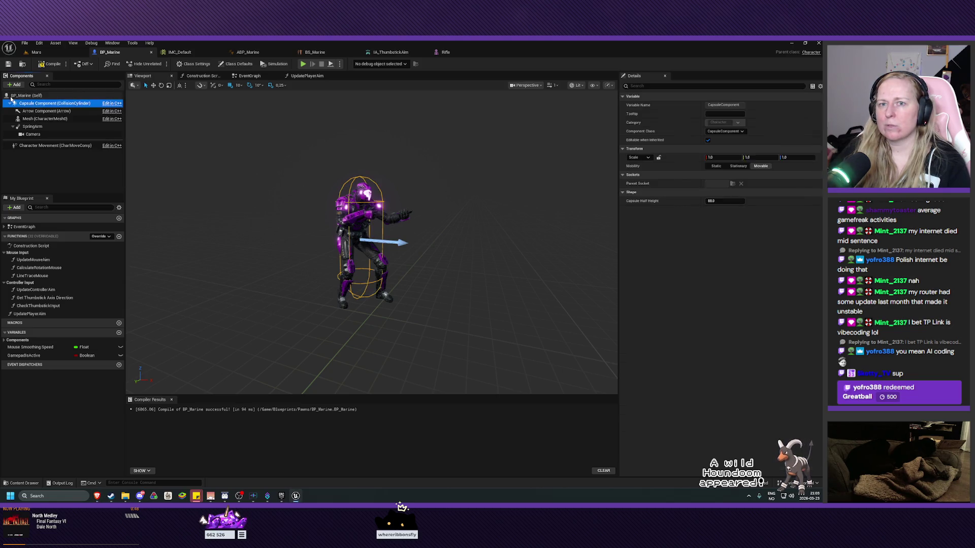
pyautogui.click(13, 85)
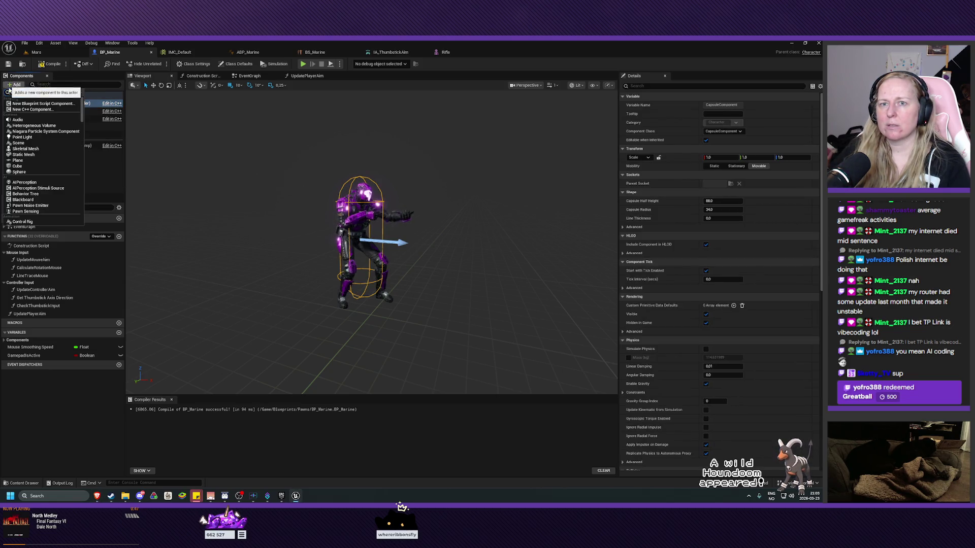
# Step: Add a Skeletal Mesh component named Weapon to BP_Marine
pyautogui.click(32, 151)
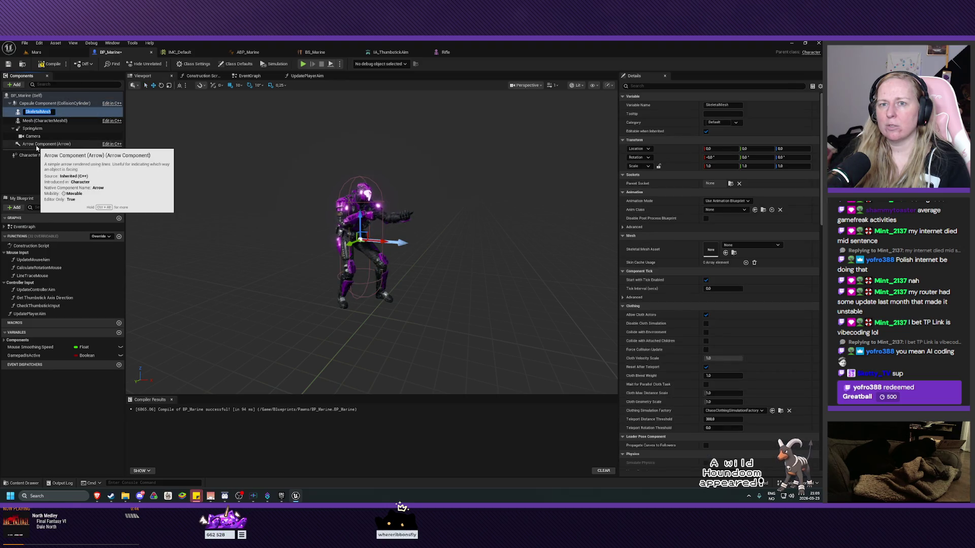
pyautogui.write('Weapon')
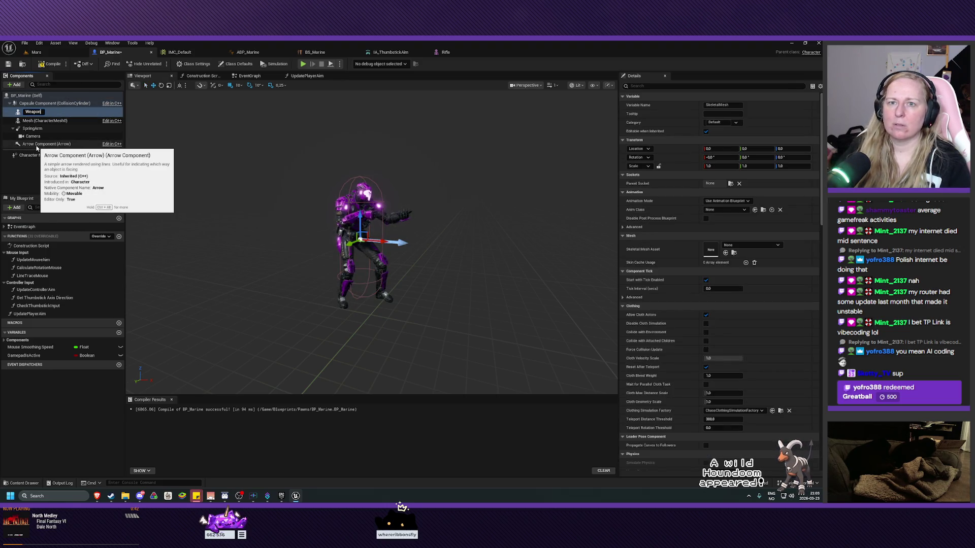
pyautogui.press('Return')
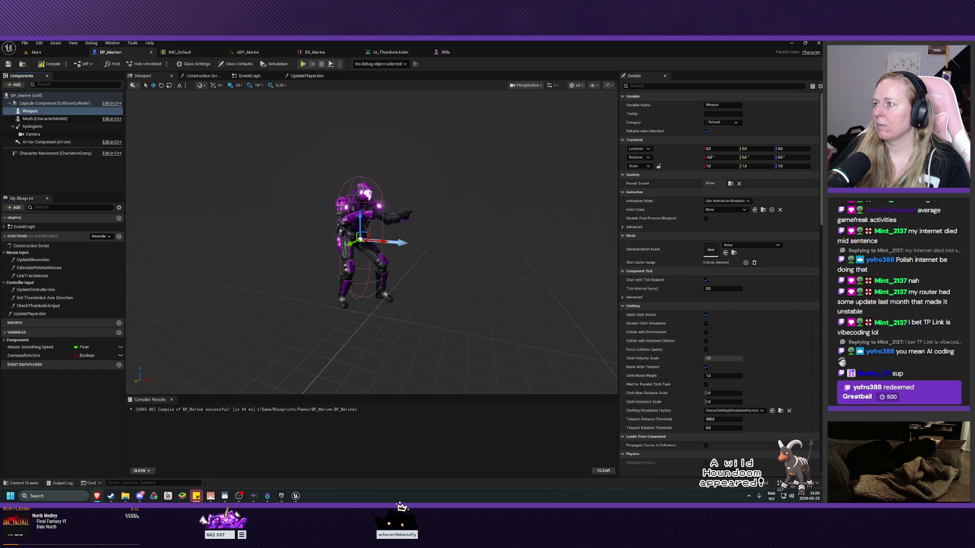
# Step: Attach Weapon under the character Mesh and set its Skeletal Mesh Asset to Rifle
pyautogui.click(40, 103)
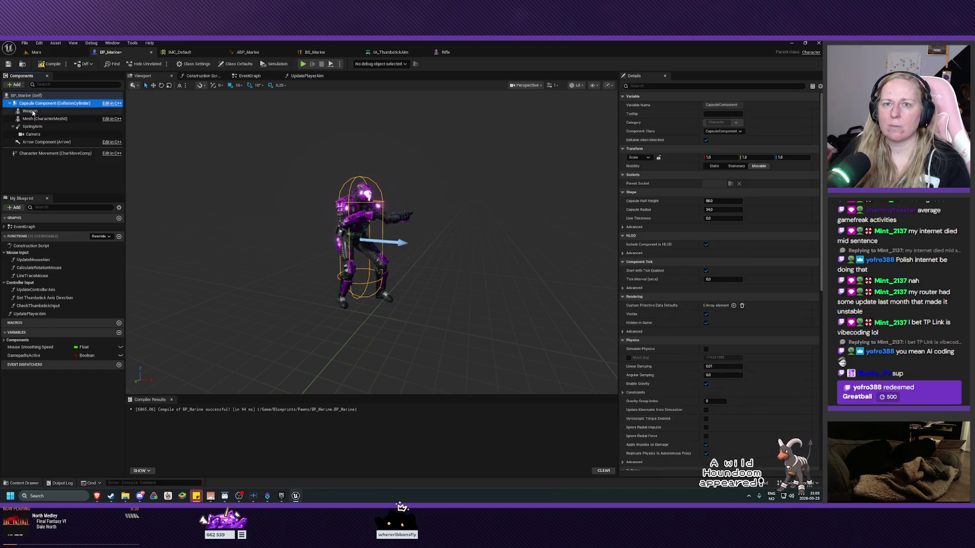
pyautogui.click(35, 112)
pyautogui.moveTo(36, 117); pyautogui.dragTo(33, 119)
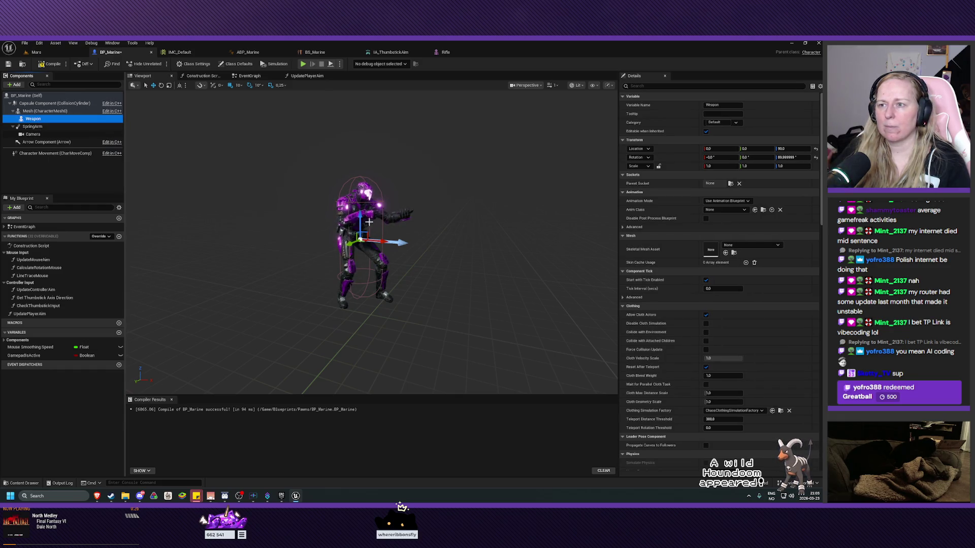
pyautogui.click(752, 244)
pyautogui.click(767, 323)
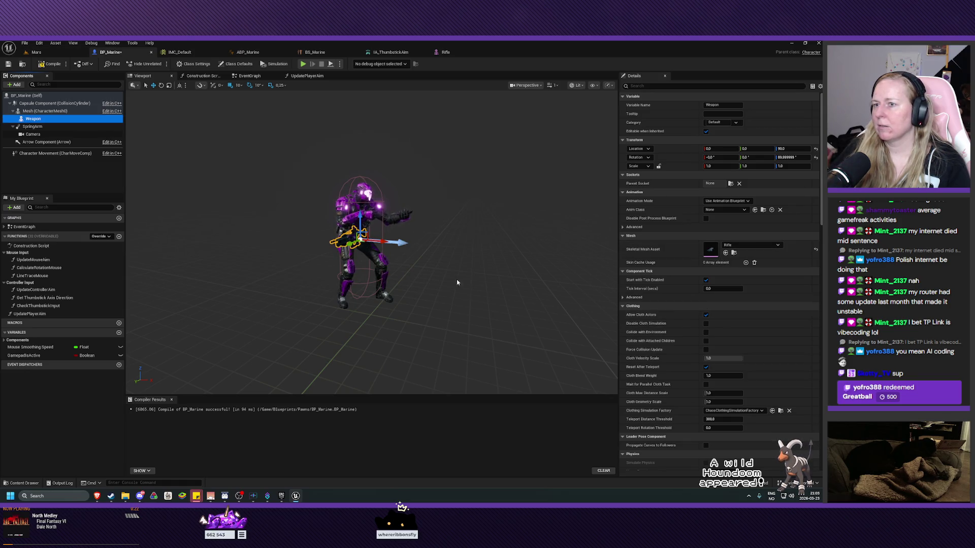
pyautogui.scroll(5, 371, 239)
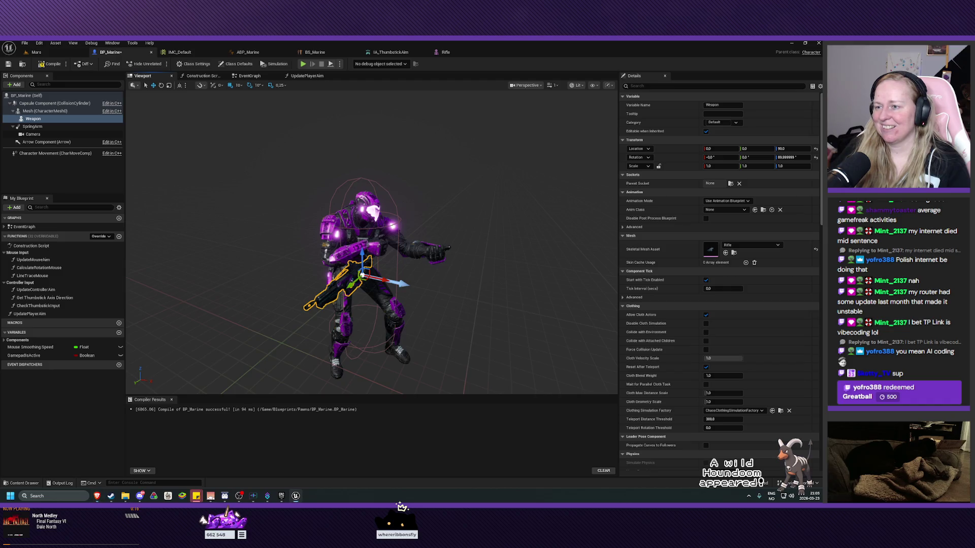
# Step: Rotate the Weapon component's yaw by -80 degrees so the rifle points forward
pyautogui.moveTo(401, 289); pyautogui.dragTo(399, 315)
pyautogui.press('e')
pyautogui.moveTo(348, 291); pyautogui.dragTo(264, 305)
pyautogui.moveTo(410, 329)
pyautogui.mouseDown()
pyautogui.moveTo(429, 302)
pyautogui.moveTo(411, 329)
pyautogui.mouseUp()
# Step: Raise the rifle from height 90 to 120
pyautogui.press('w')
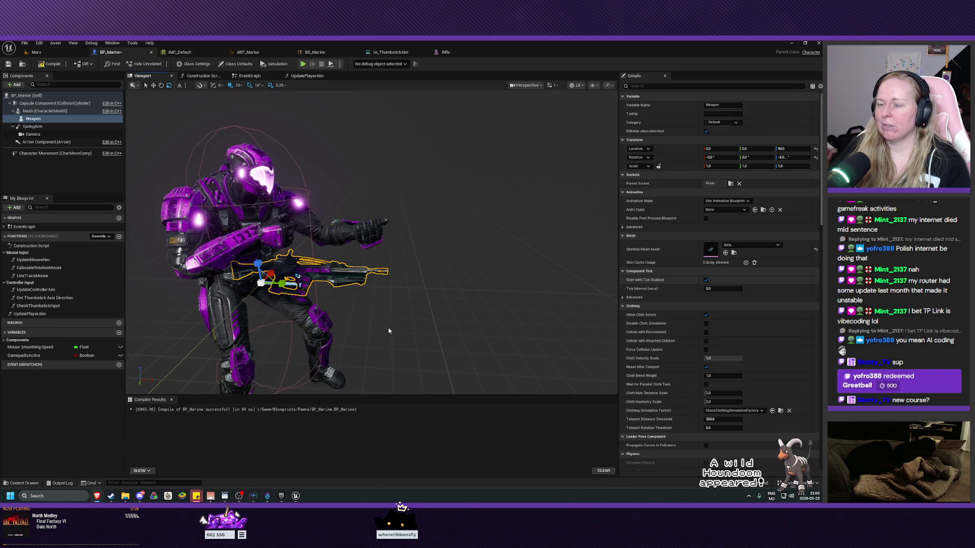
pyautogui.moveTo(339, 330); pyautogui.dragTo(368, 310)
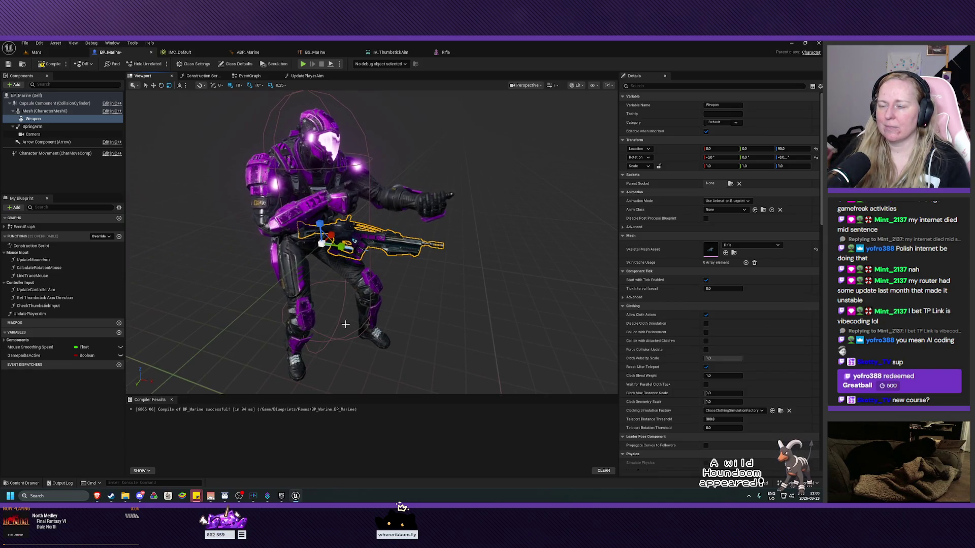
pyautogui.moveTo(319, 224); pyautogui.dragTo(326, 174)
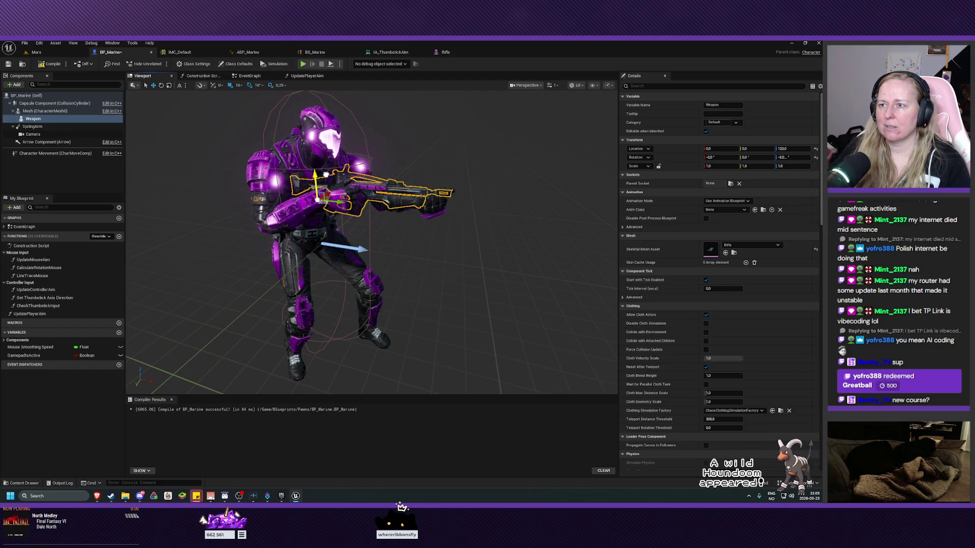
pyautogui.scroll(6, 365, 285)
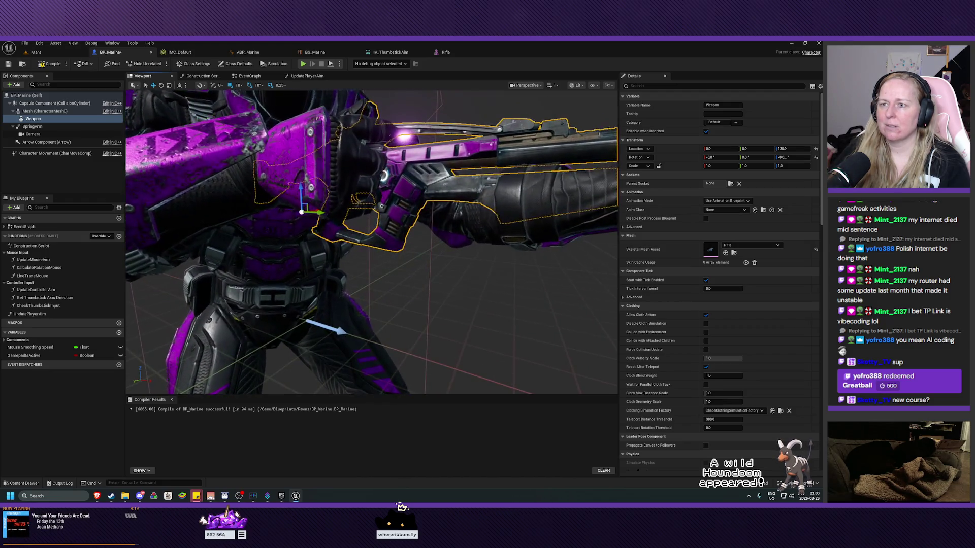
pyautogui.scroll(-6, 366, 285)
pyautogui.scroll(3, 365, 284)
pyautogui.scroll(2, 333, 243)
pyautogui.scroll(-3, 333, 243)
pyautogui.scroll(5, 334, 243)
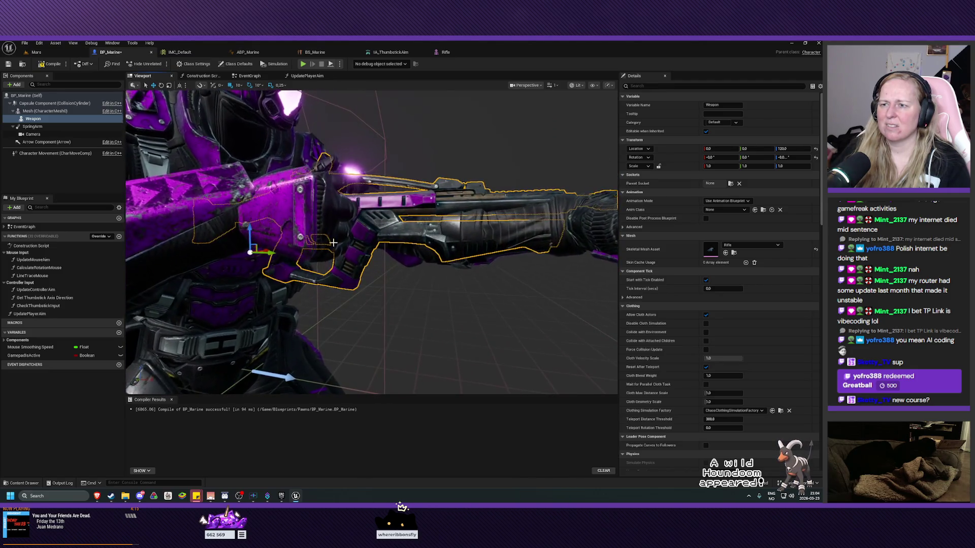
# Step: Shift the rifle sideways to Location Y 10 and lift it further to height 130
pyautogui.moveTo(278, 253); pyautogui.dragTo(341, 275)
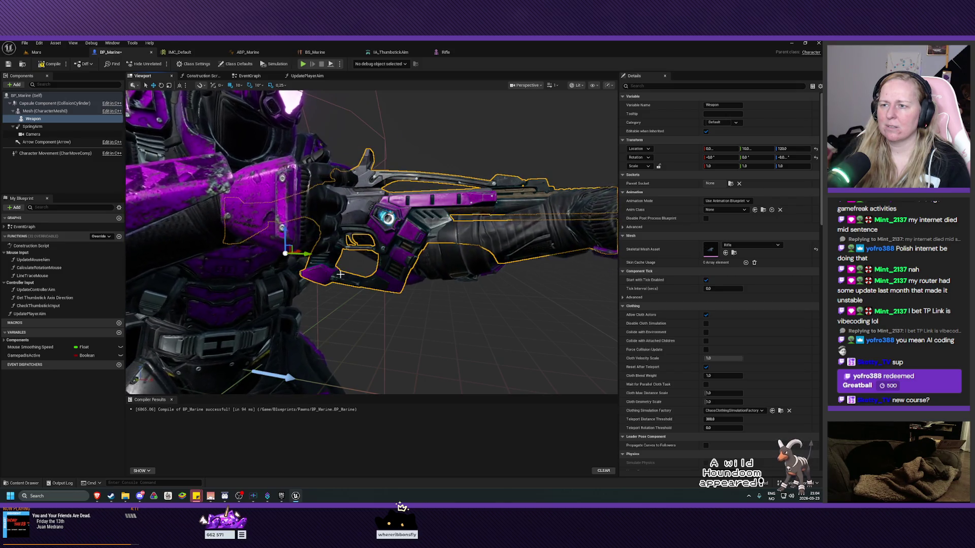
pyautogui.scroll(-6, 355, 279)
pyautogui.moveTo(373, 239); pyautogui.dragTo(331, 239)
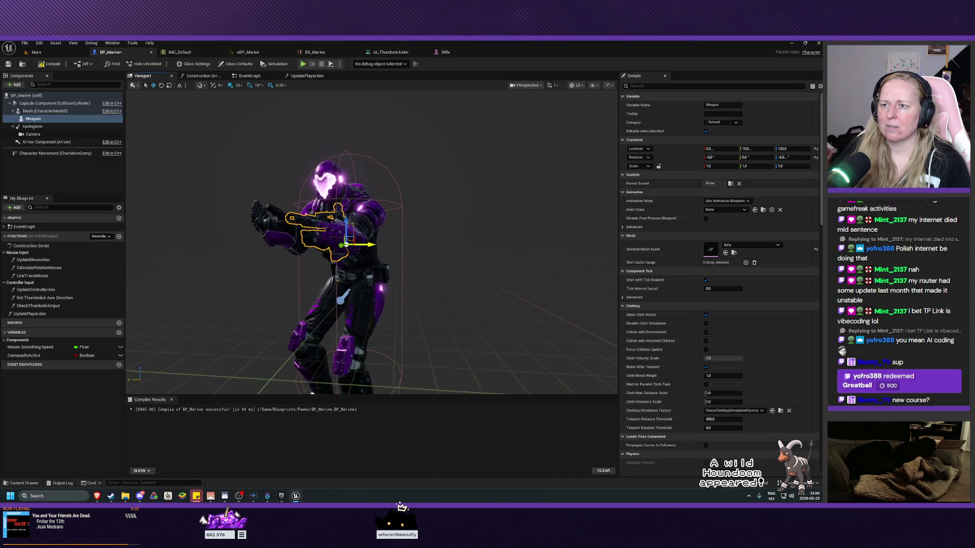
pyautogui.moveTo(306, 269); pyautogui.dragTo(355, 251)
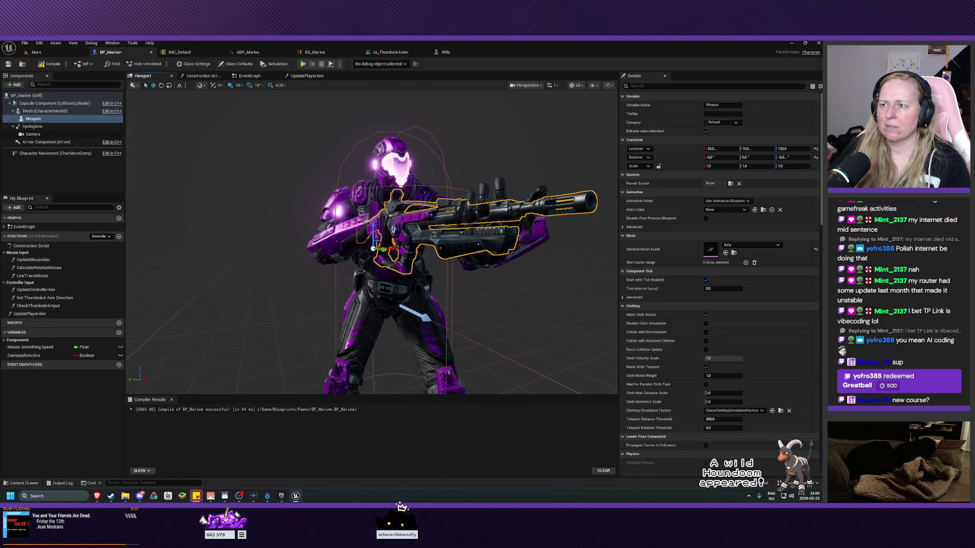
pyautogui.moveTo(355, 252); pyautogui.dragTo(379, 223)
pyautogui.moveTo(269, 260); pyautogui.dragTo(273, 229)
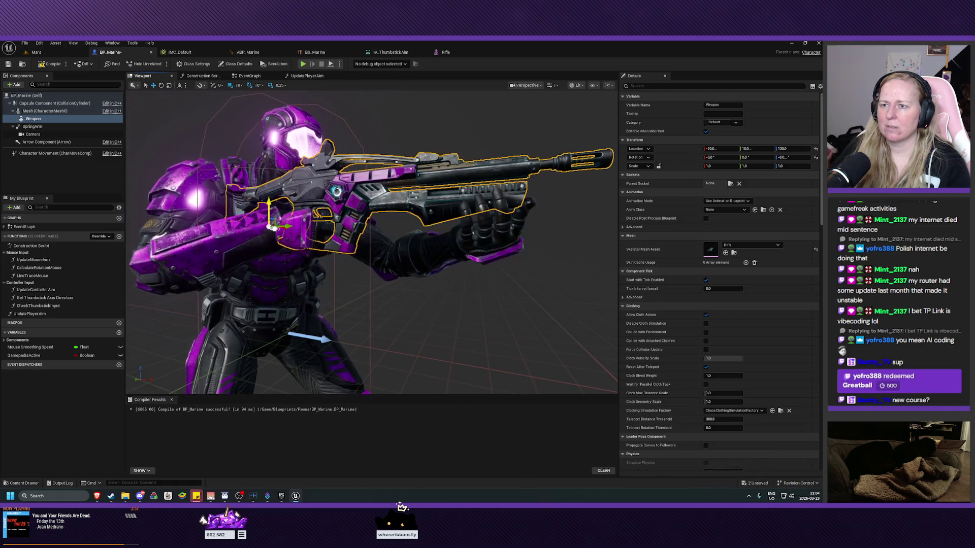
pyautogui.scroll(-5, 273, 229)
pyautogui.scroll(2, 273, 228)
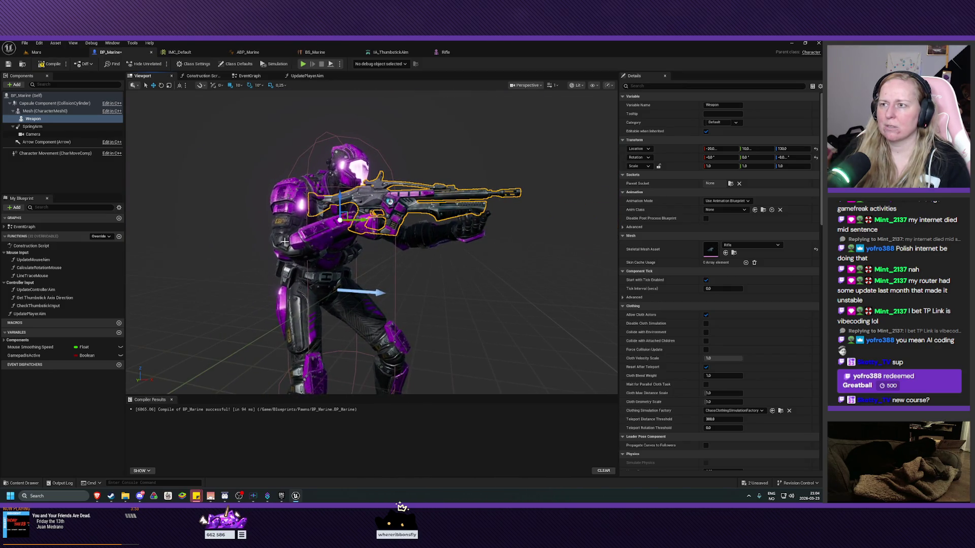
# Step: Slow the blueprint viewport camera speed to 0.1
pyautogui.click(552, 85)
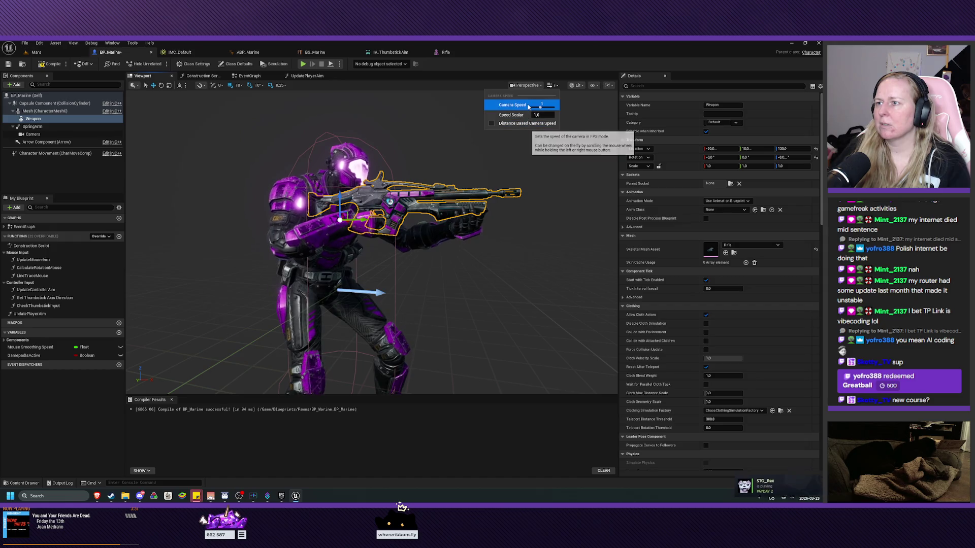
pyautogui.moveTo(540, 107); pyautogui.dragTo(536, 107)
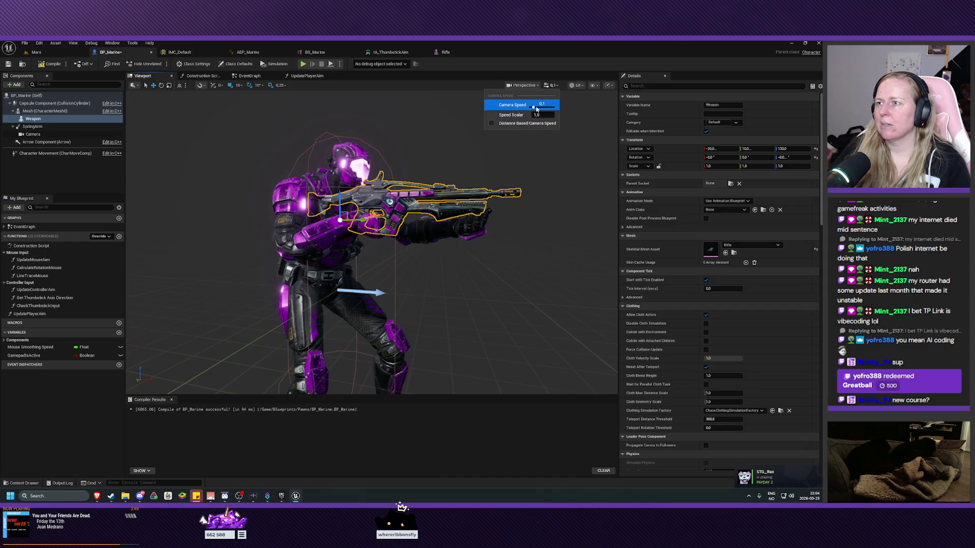
pyautogui.scroll(5, 373, 241)
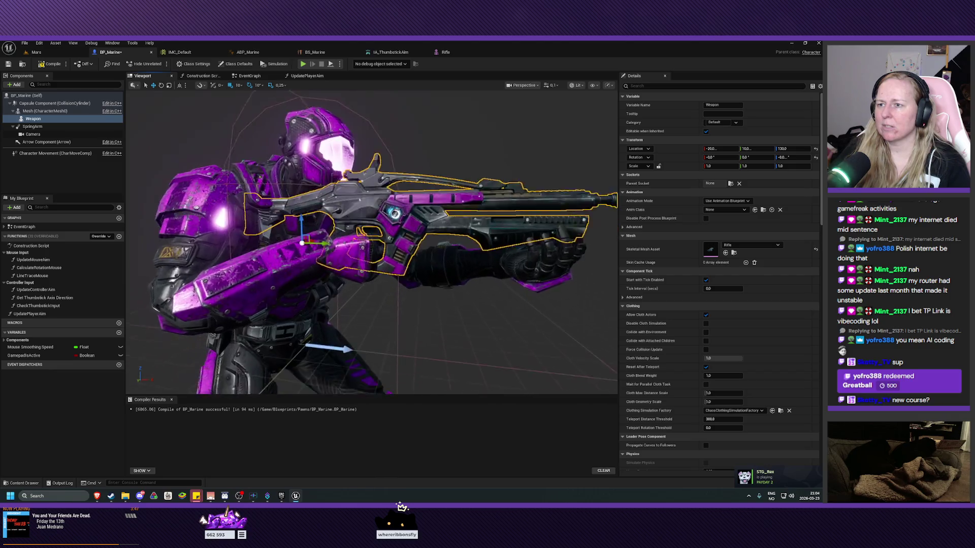
pyautogui.scroll(4, 322, 259)
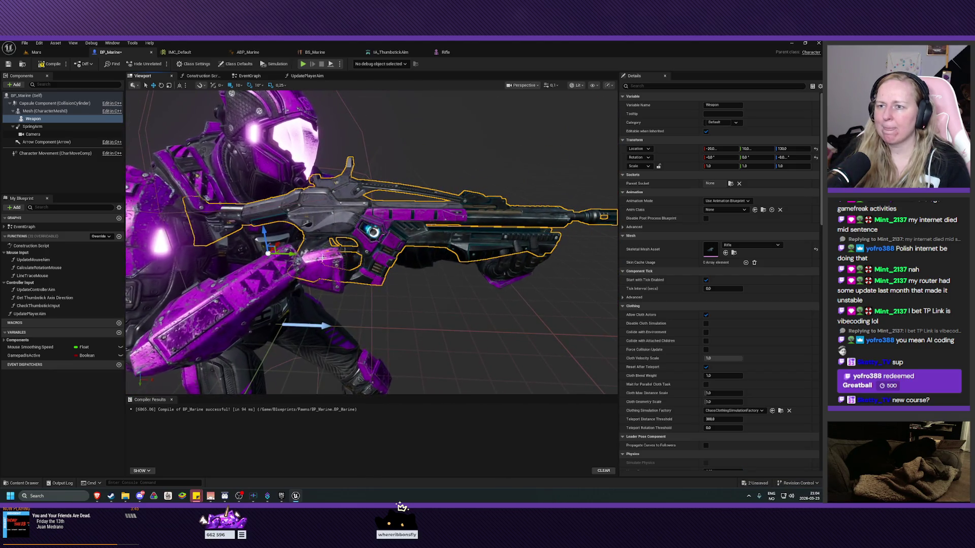
# Step: Move the rifle to Location Y 20, then set move snapping to 1 and nudge it back finely
pyautogui.moveTo(287, 252); pyautogui.dragTo(330, 253)
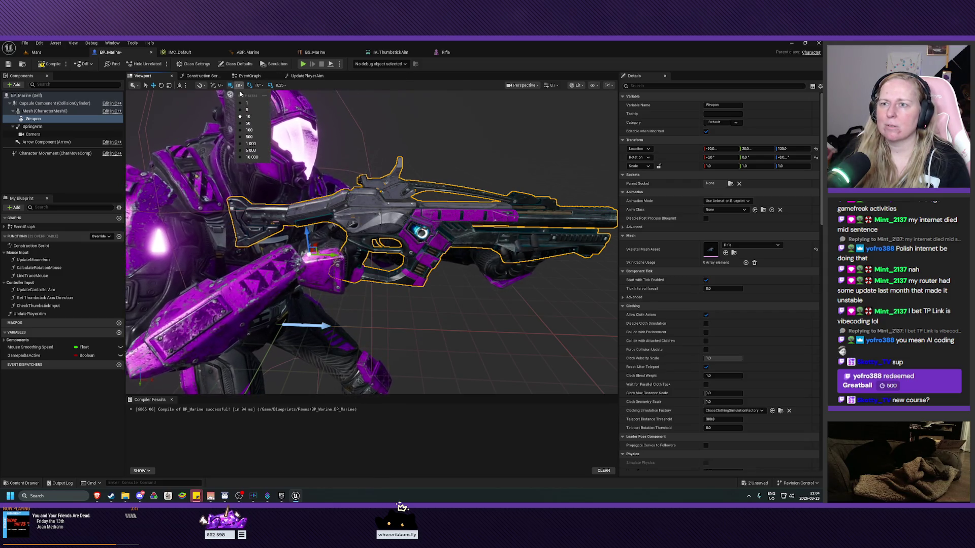
pyautogui.click(238, 86)
pyautogui.click(247, 102)
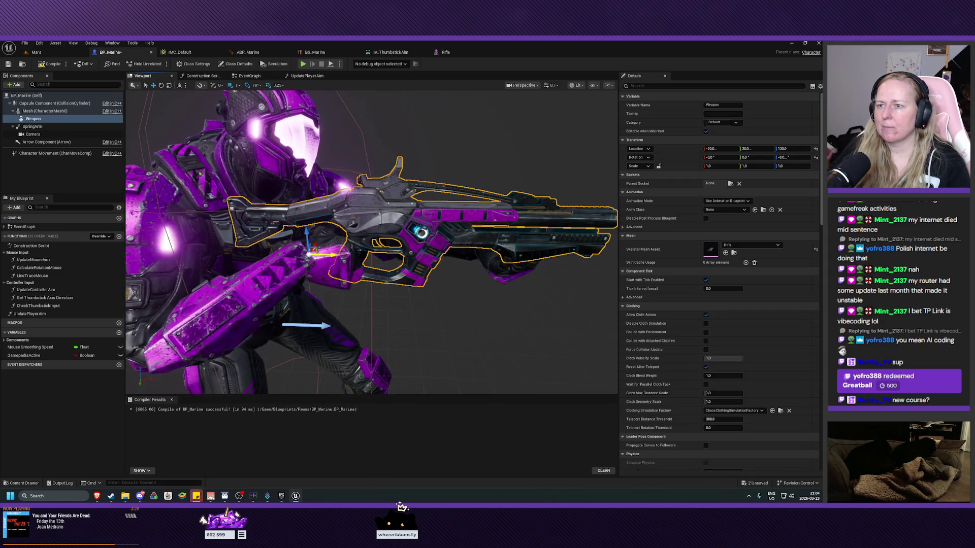
pyautogui.moveTo(320, 253); pyautogui.dragTo(301, 253)
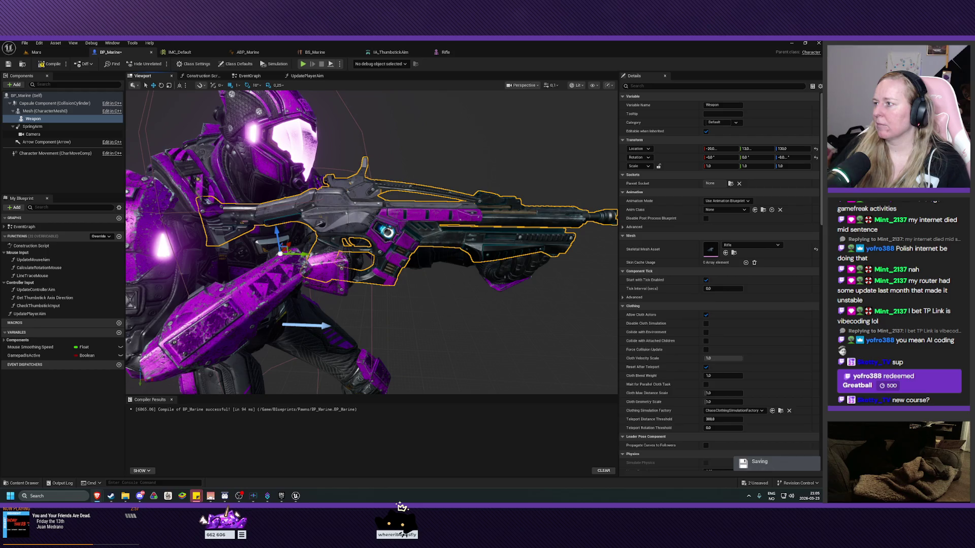
pyautogui.moveTo(371, 244); pyautogui.dragTo(157, 204)
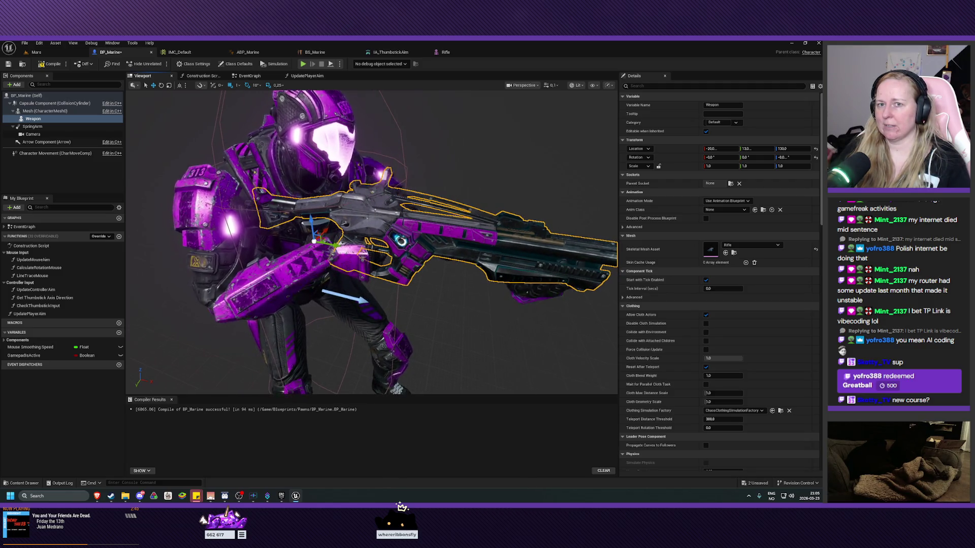
pyautogui.scroll(-2, 371, 239)
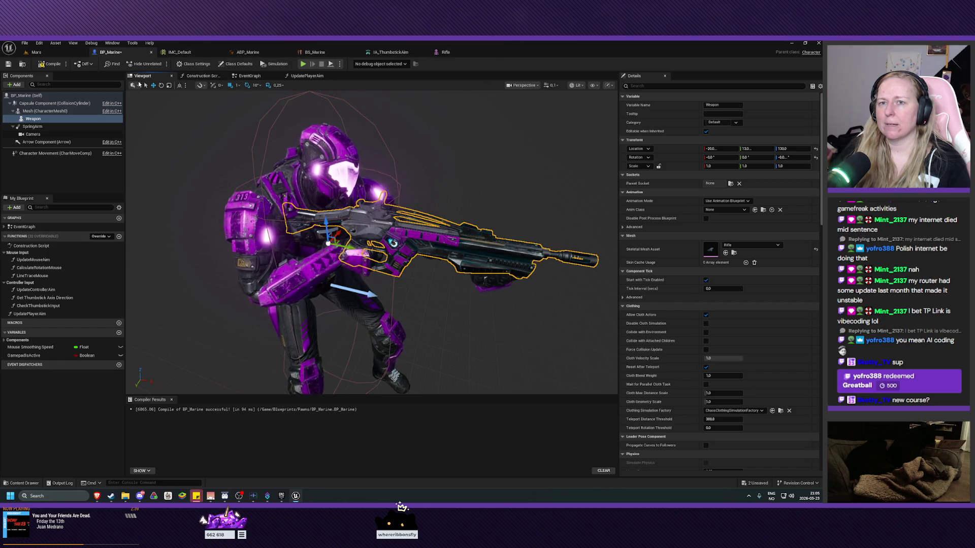
pyautogui.click(46, 111)
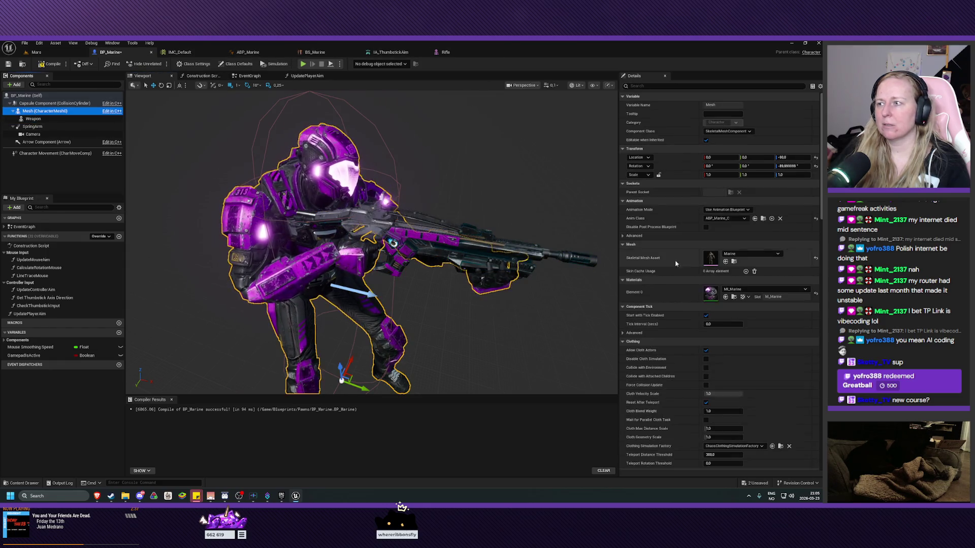
pyautogui.click(734, 261)
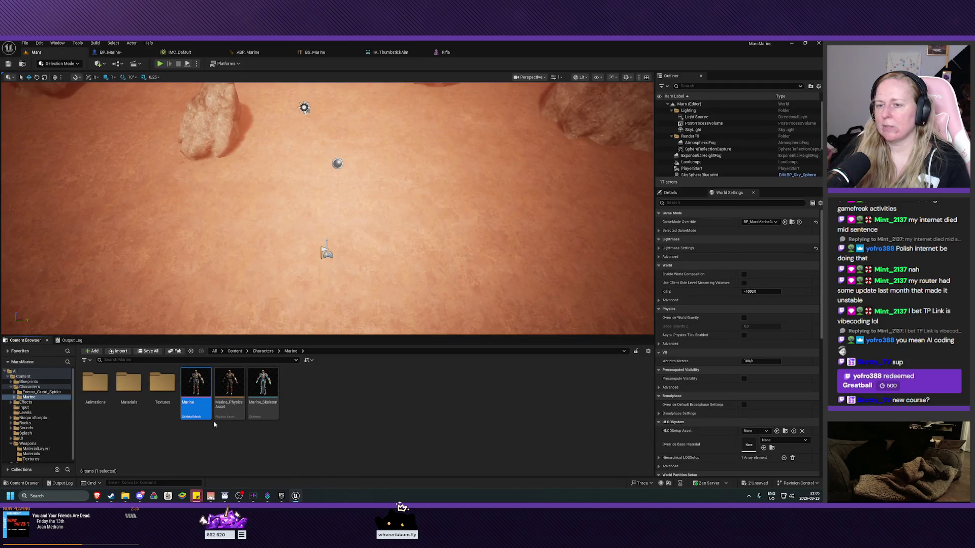
pyautogui.doubleClick(196, 396)
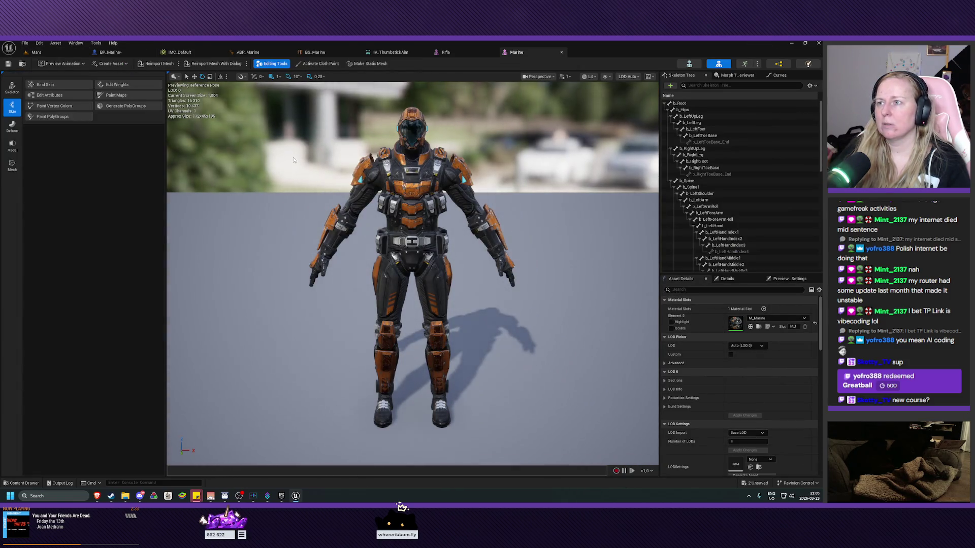
pyautogui.moveTo(530, 54); pyautogui.dragTo(463, 55)
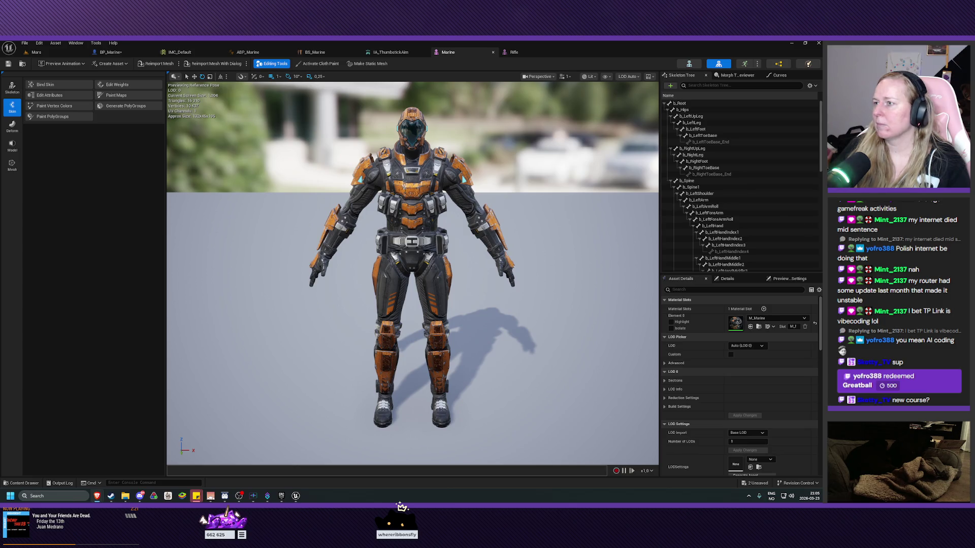
pyautogui.scroll(-5, 770, 213)
pyautogui.scroll(-4, 770, 213)
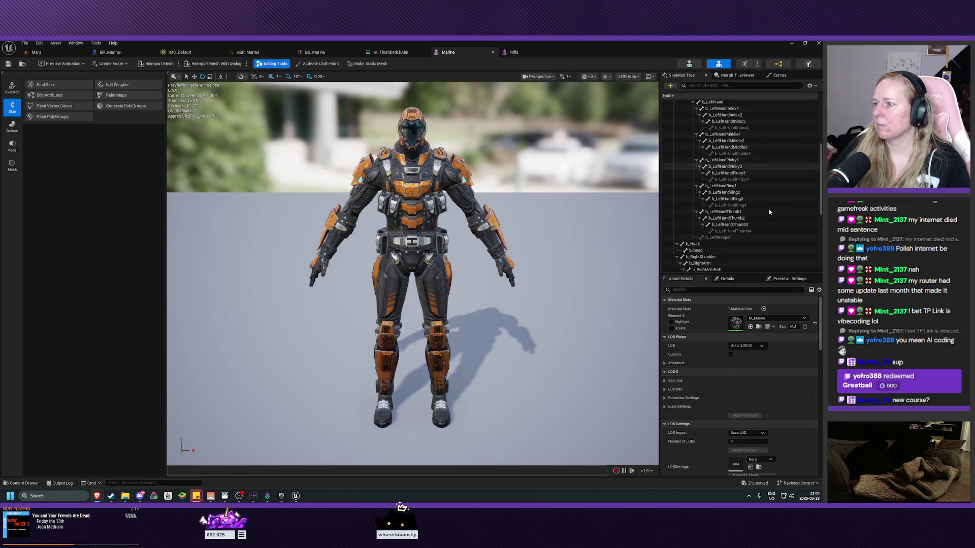
pyautogui.scroll(-4, 769, 212)
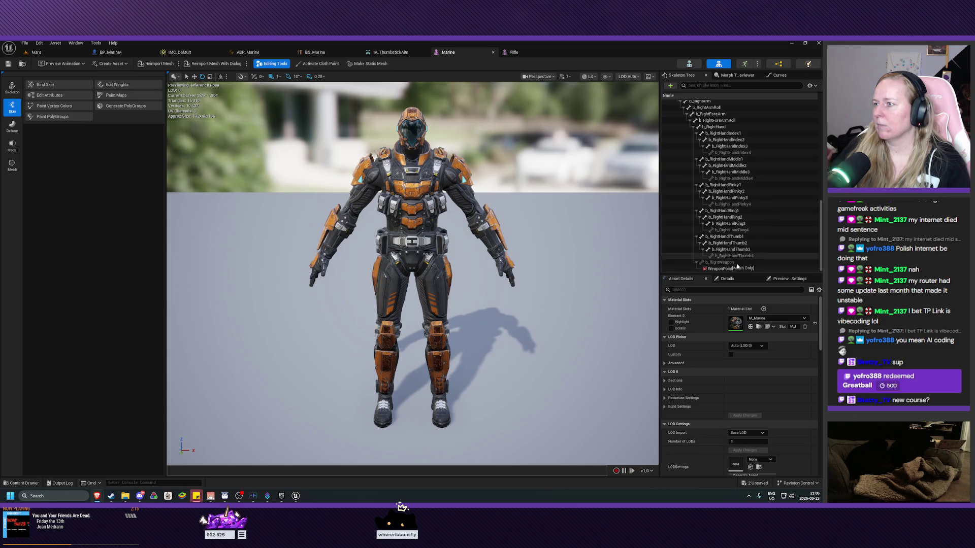
pyautogui.click(721, 269)
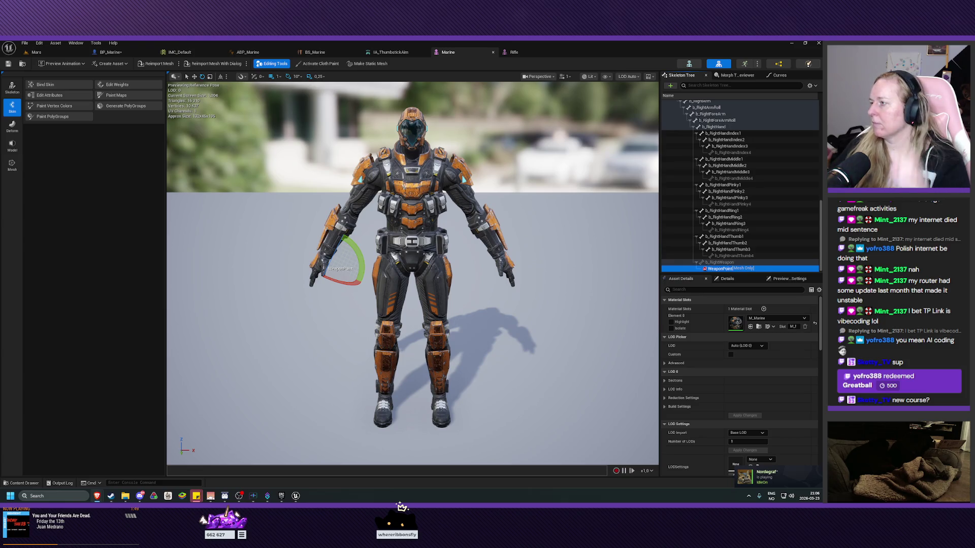
pyautogui.click(127, 53)
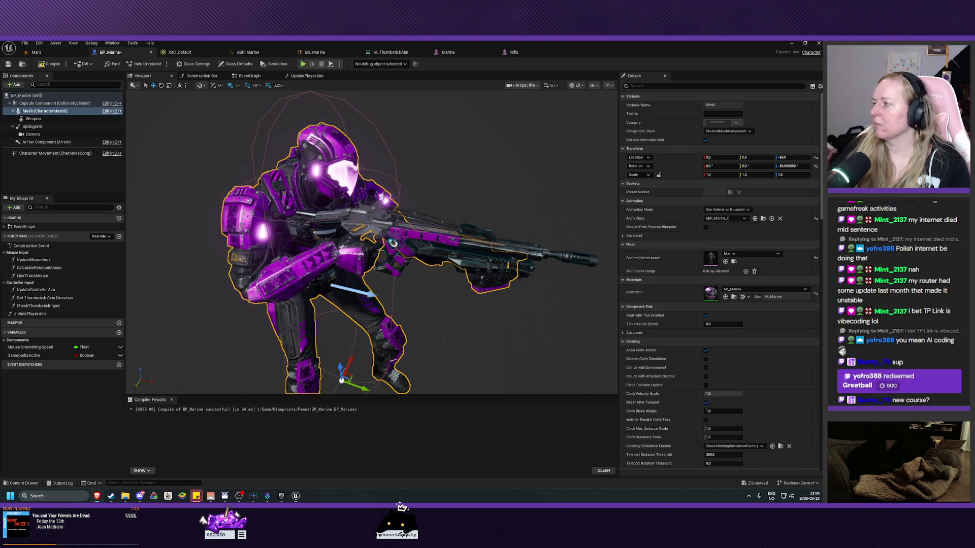
# Step: Attach the Weapon component to the WeaponPoint parent socket
pyautogui.click(33, 118)
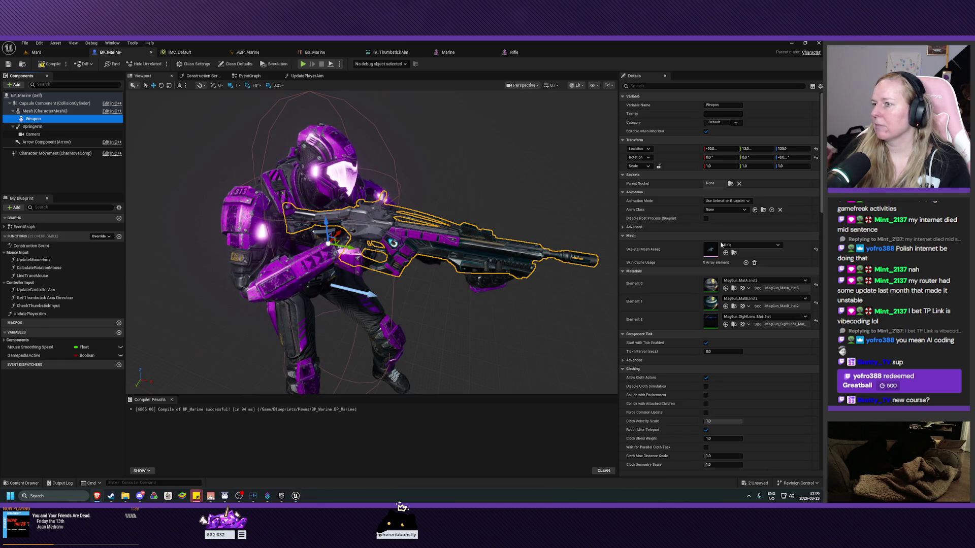
pyautogui.click(711, 183)
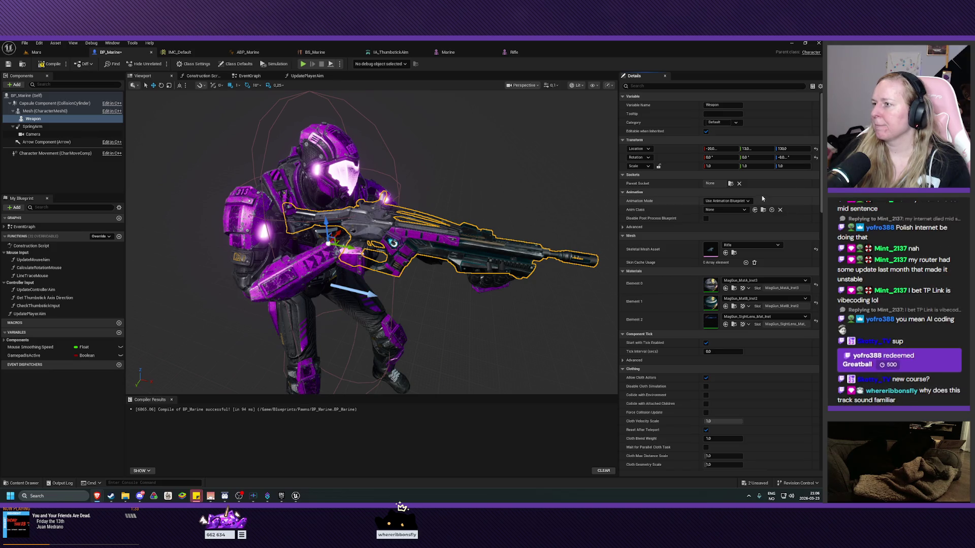
pyautogui.click(730, 183)
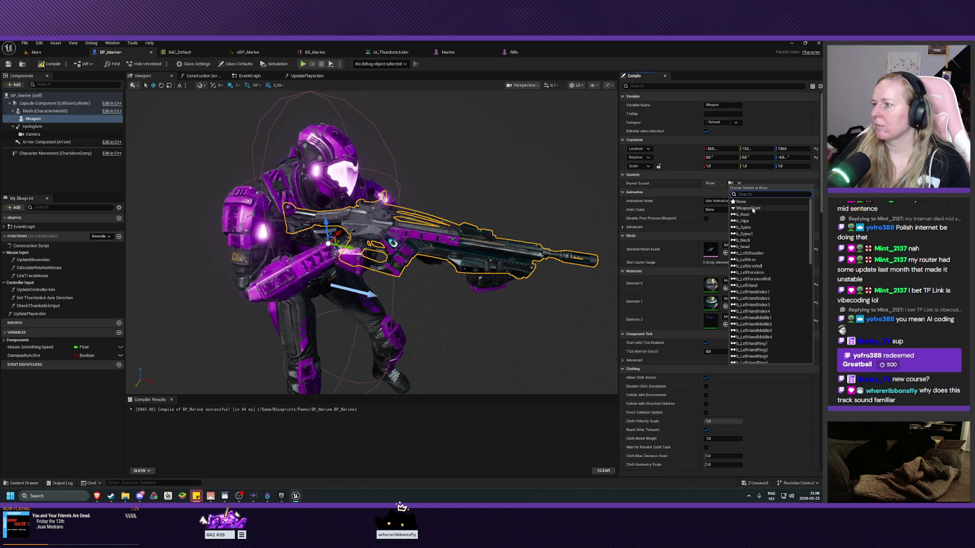
pyautogui.click(753, 209)
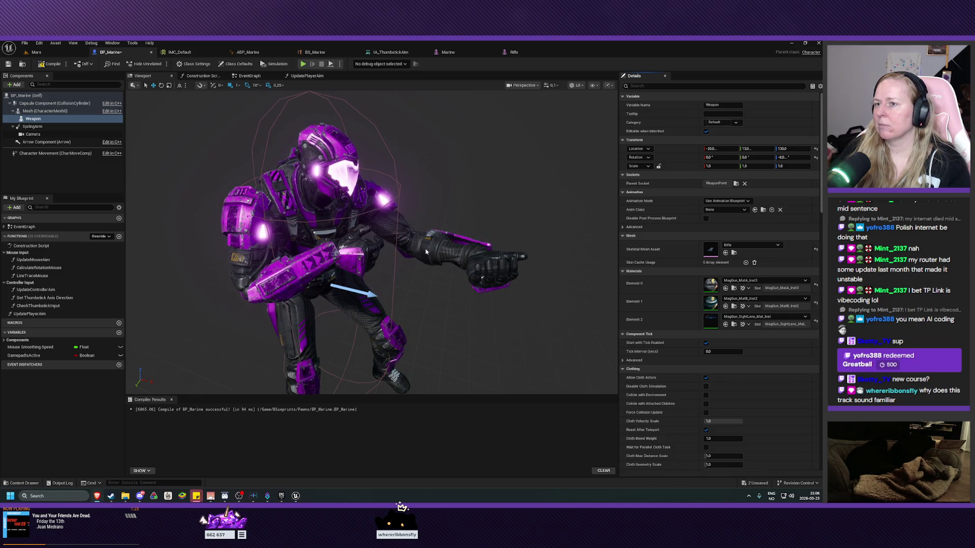
# Step: Reset the rifle's location to zero so it sits in the marine's hands
pyautogui.scroll(-5, 371, 234)
pyautogui.scroll(-2, 371, 234)
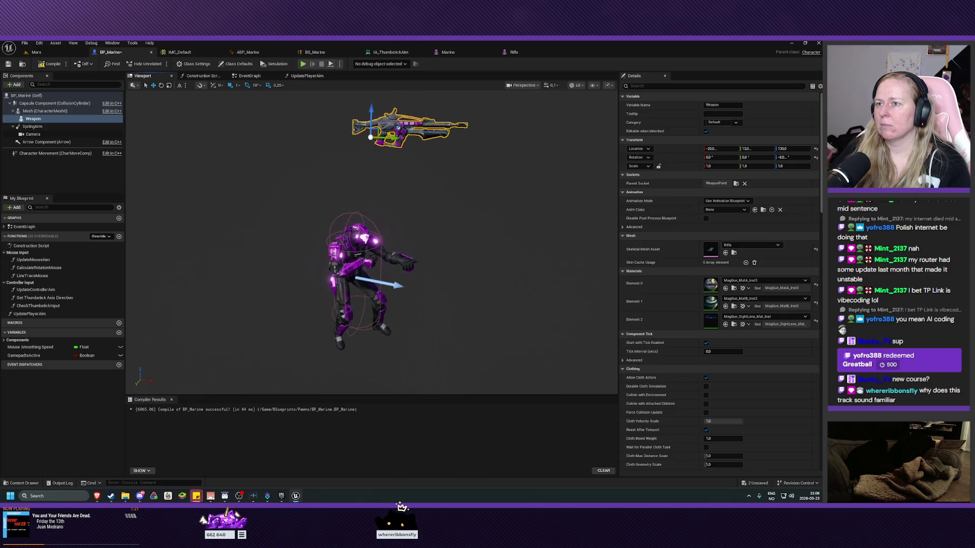
pyautogui.scroll(-1, 370, 234)
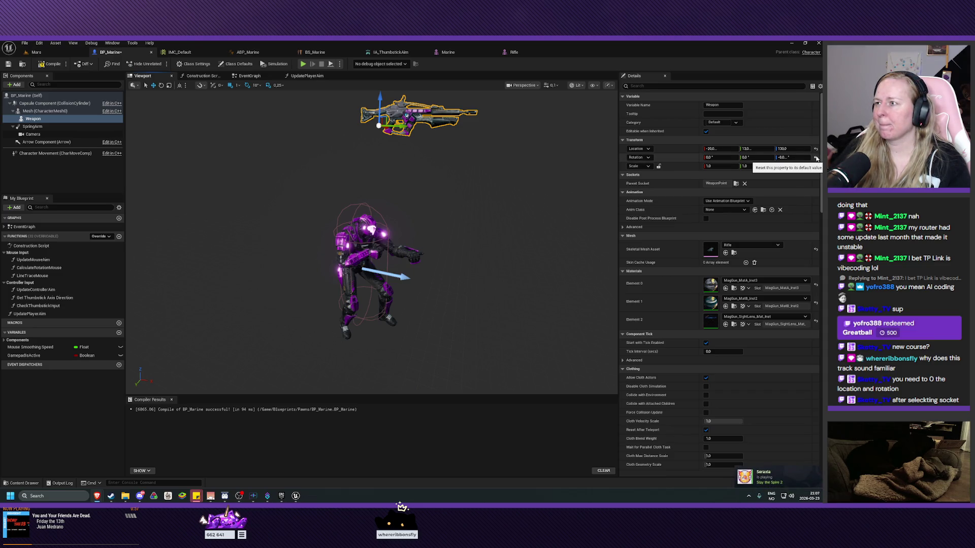
pyautogui.click(816, 149)
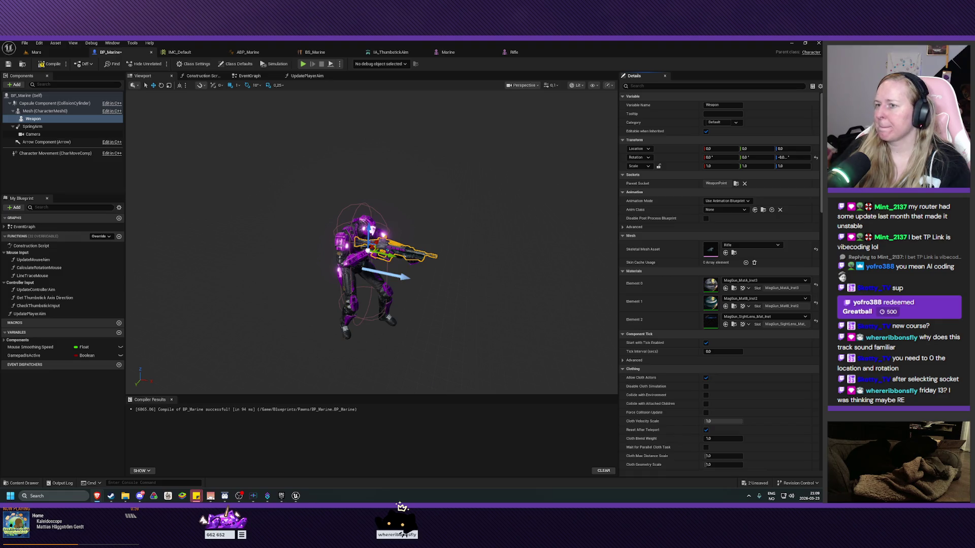
pyautogui.moveTo(435, 302)
pyautogui.mouseDown()
pyautogui.moveTo(501, 318)
pyautogui.moveTo(593, 264)
pyautogui.mouseUp()
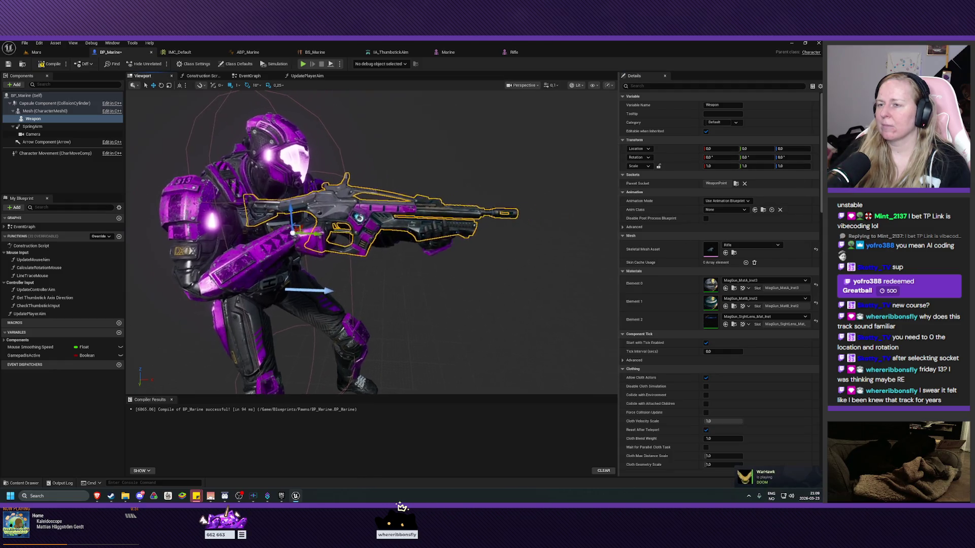
# Step: Compile BP_Marine, switch to the Mars level tab and start Play
pyautogui.click(51, 66)
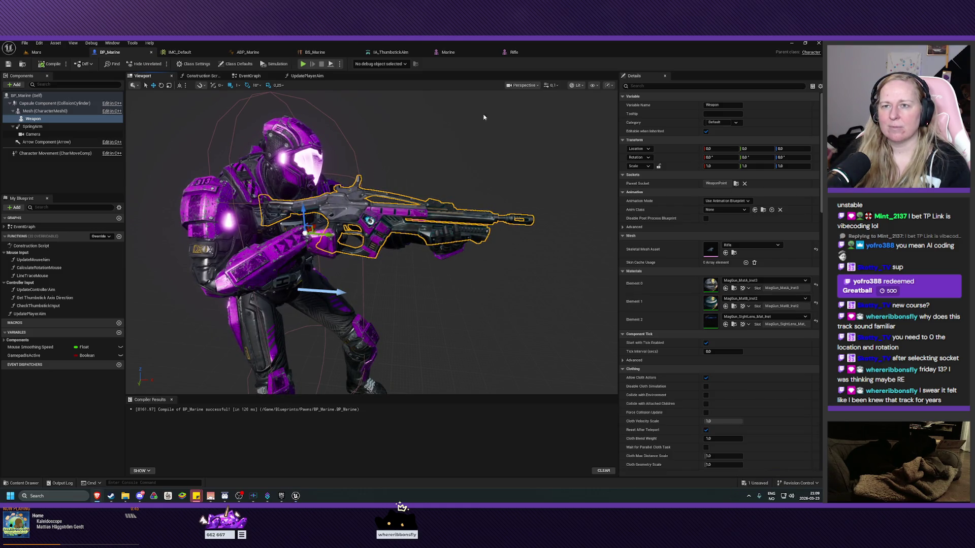
pyautogui.click(49, 53)
pyautogui.click(160, 64)
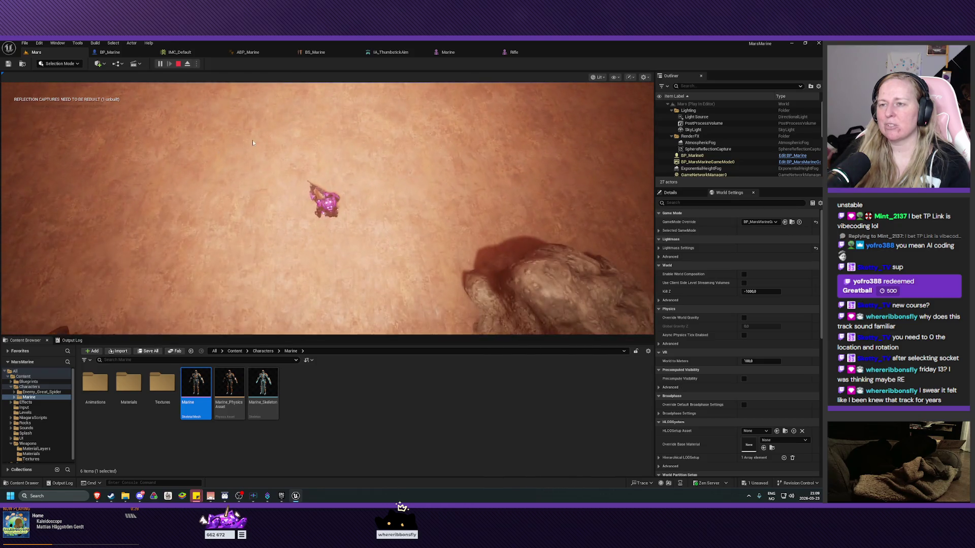
# Step: Walk the marine left and right in-game, then stop playing and reopen BP_Marine
pyautogui.press('a')
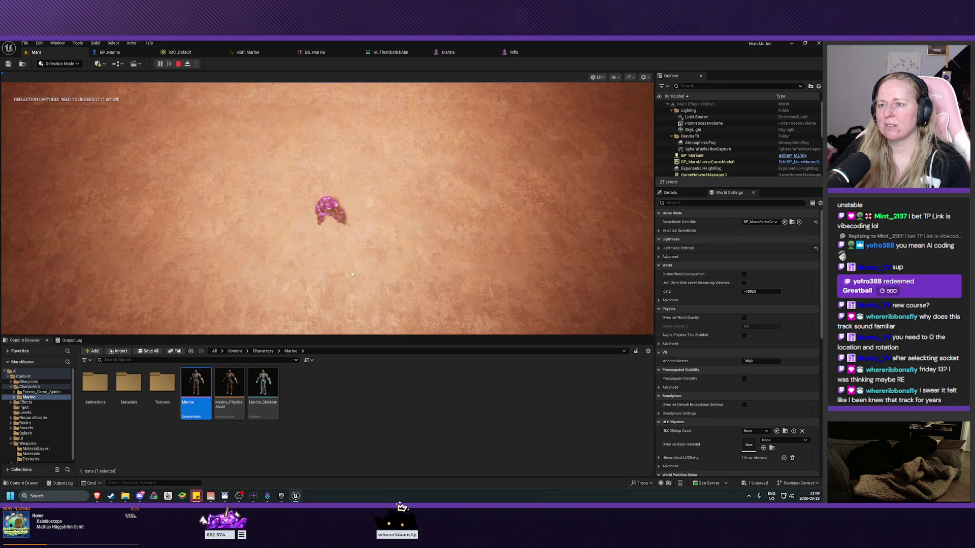
pyautogui.press('d')
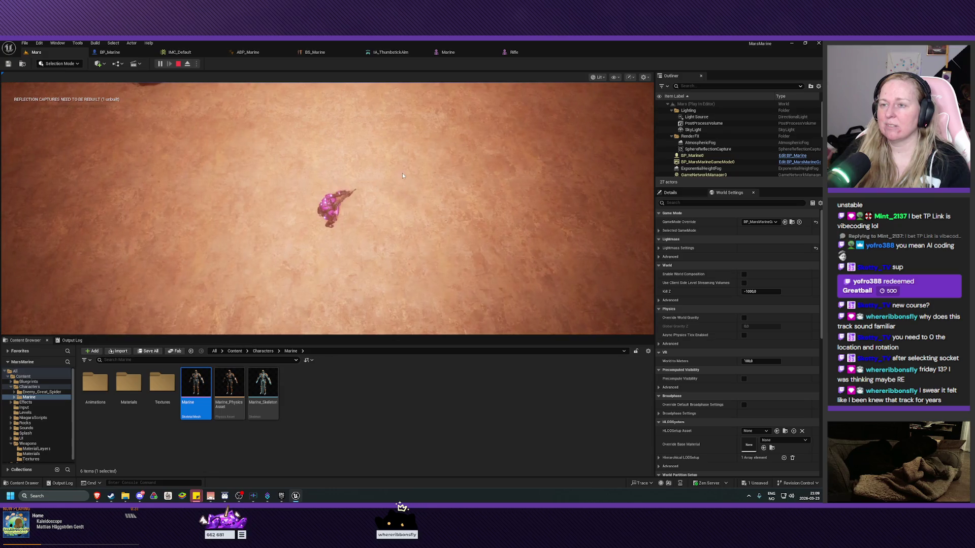
pyautogui.click(179, 63)
pyautogui.click(109, 52)
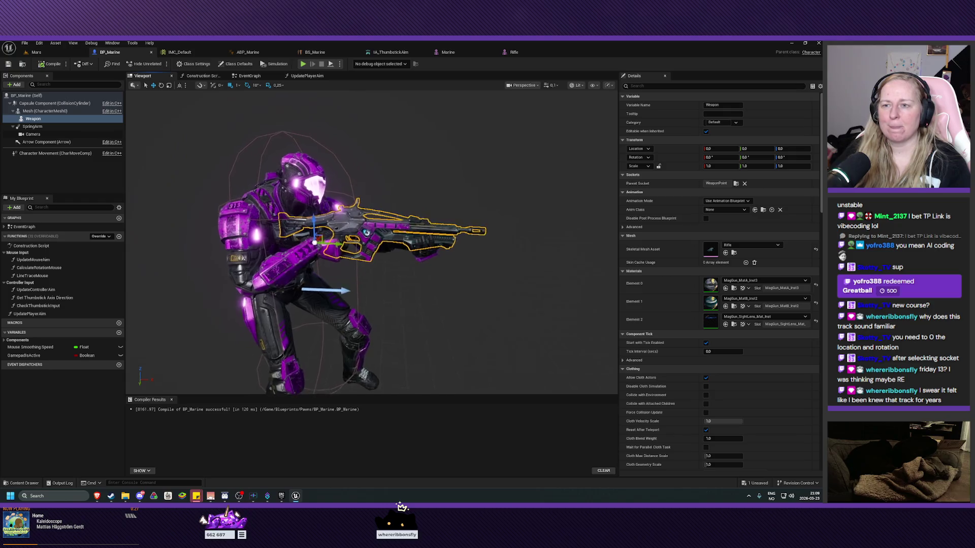
# Step: Set the blueprint viewport camera speed to 1 and the grid snap size to 10
pyautogui.click(553, 86)
pyautogui.click(542, 106)
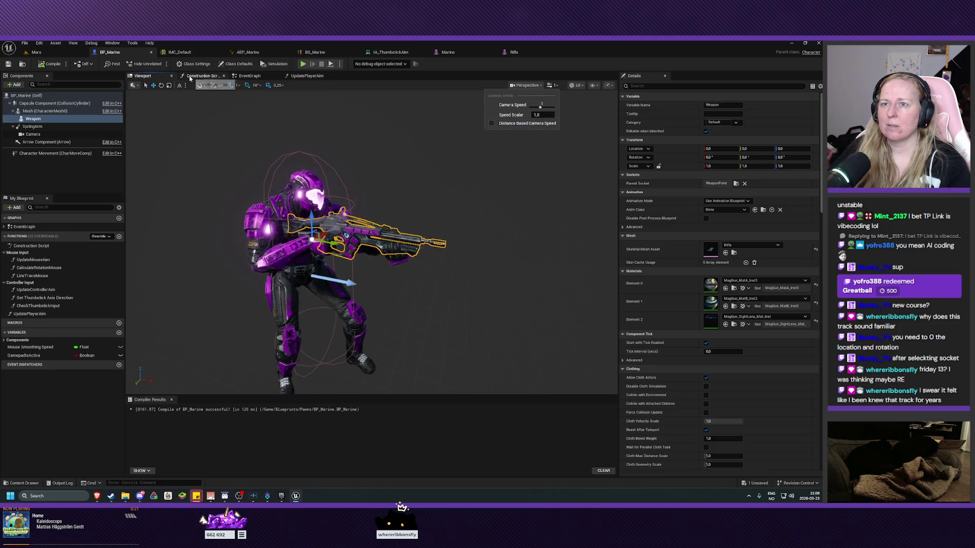
pyautogui.click(237, 86)
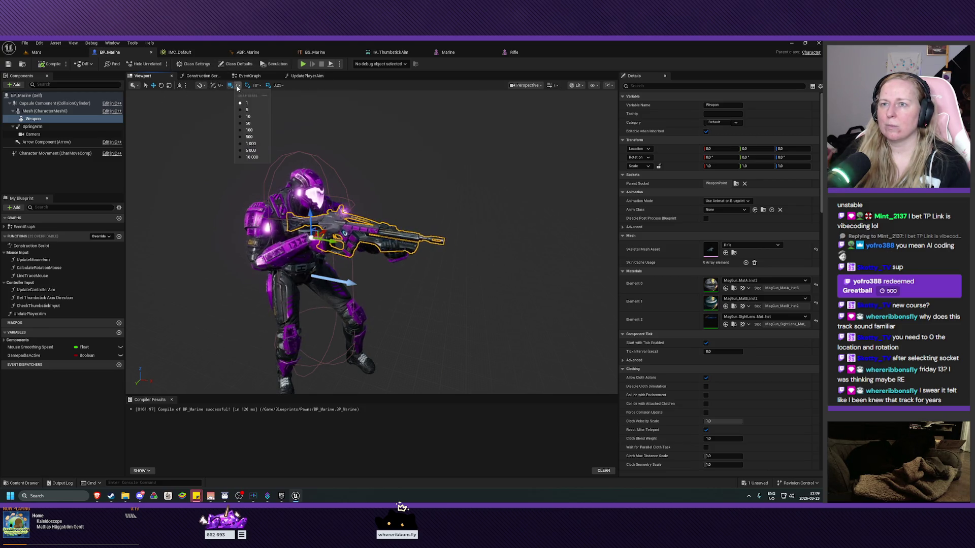
pyautogui.click(248, 117)
pyautogui.scroll(-5, 366, 238)
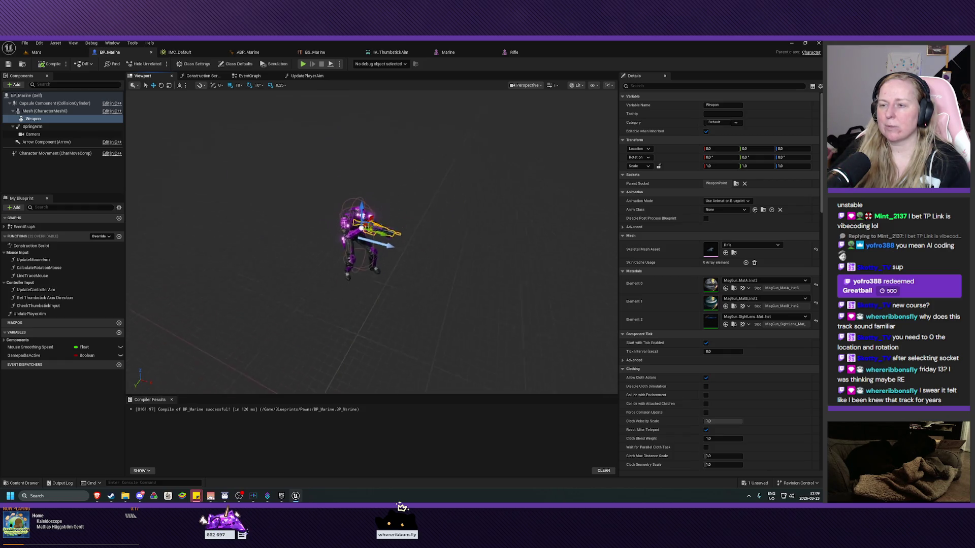
pyautogui.scroll(5, 366, 239)
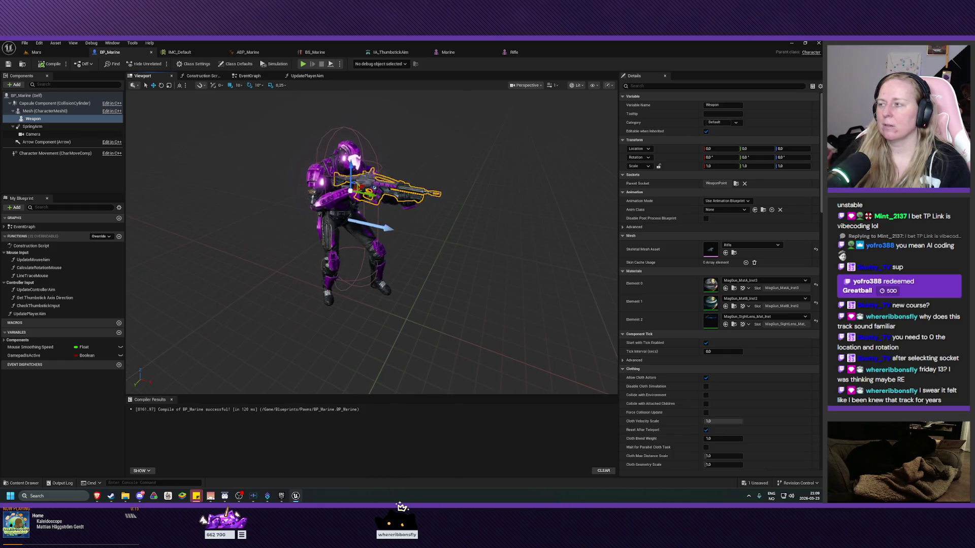
# Step: Orbit around the armed marine, then return to the Mars level
pyautogui.moveTo(365, 238)
pyautogui.mouseDown()
pyautogui.moveTo(346, 236)
pyautogui.moveTo(376, 285)
pyautogui.mouseUp()
pyautogui.scroll(-5, 376, 285)
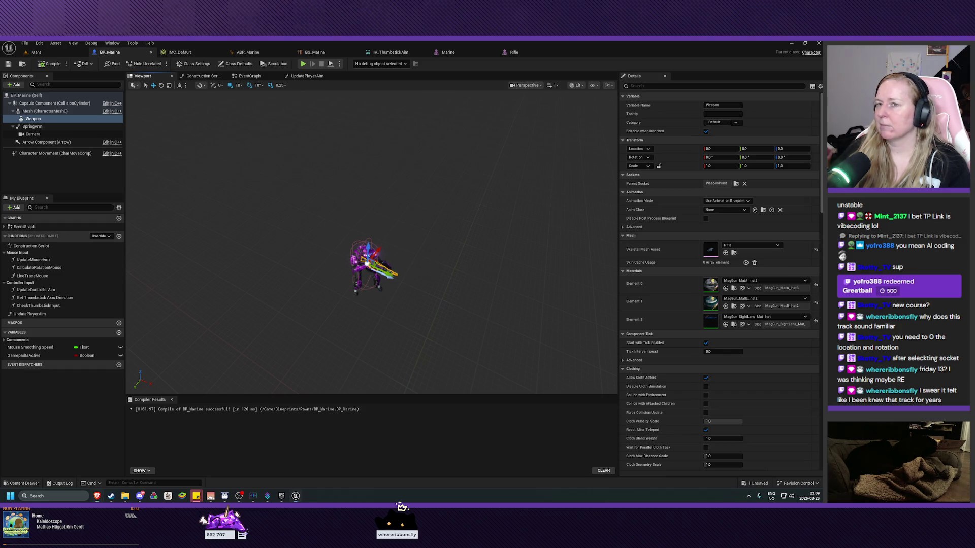
pyautogui.click(36, 52)
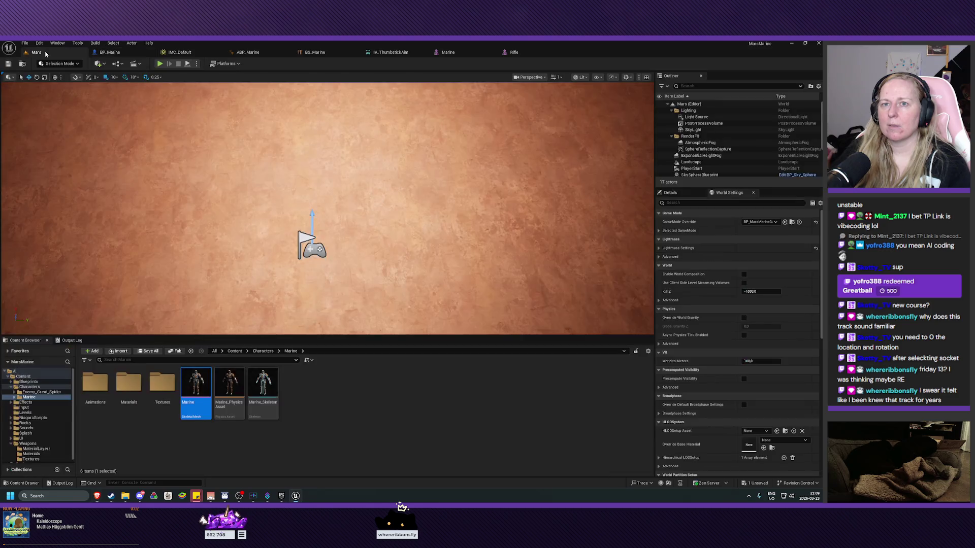
# Step: Create a new Input Action named IA_FireWeapon in the Input folder
pyautogui.click(35, 408)
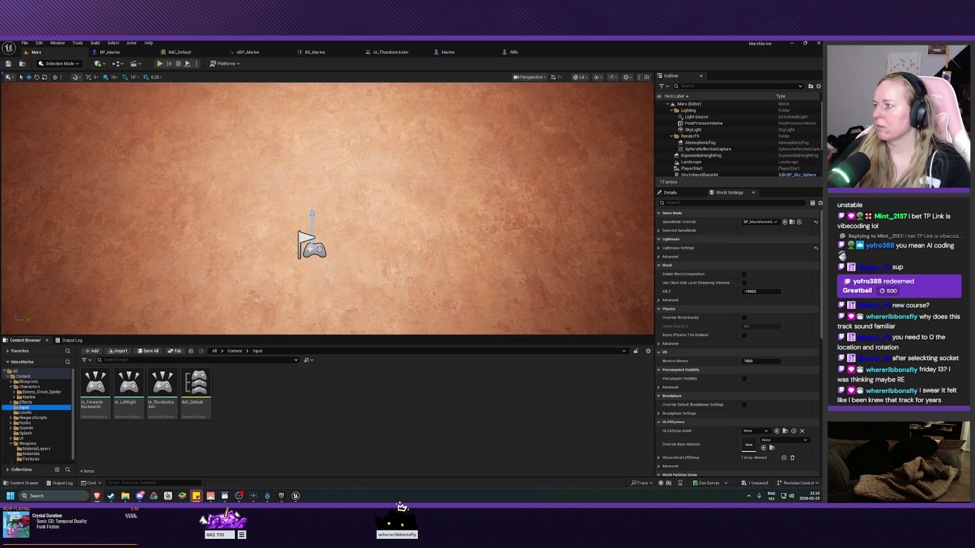
pyautogui.rightClick(254, 408)
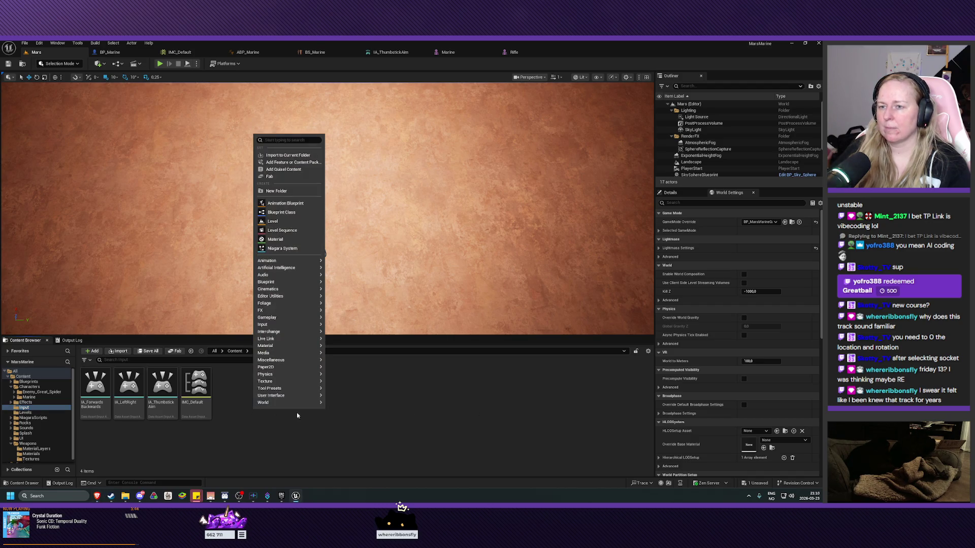
pyautogui.moveTo(279, 326)
pyautogui.click(350, 347)
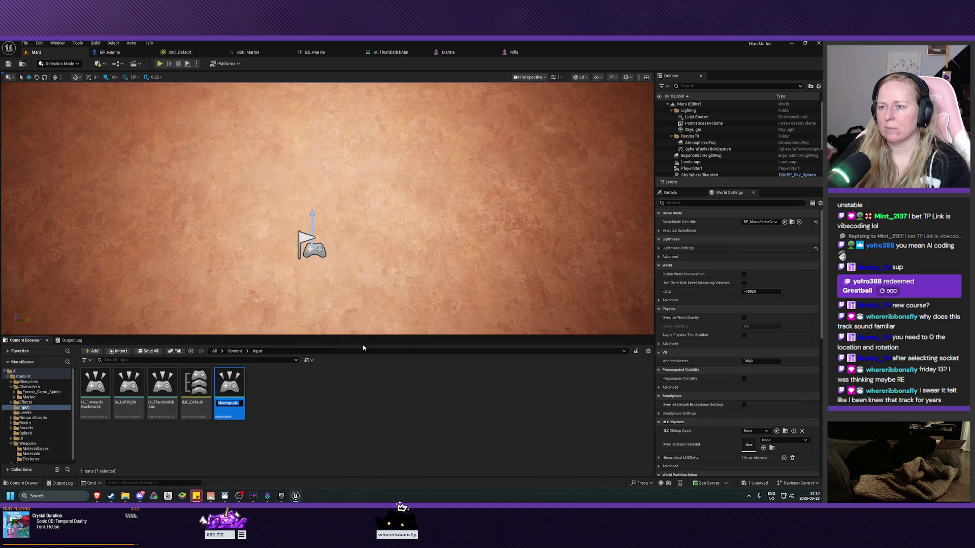
pyautogui.write('I')
pyautogui.press('BackSpace')
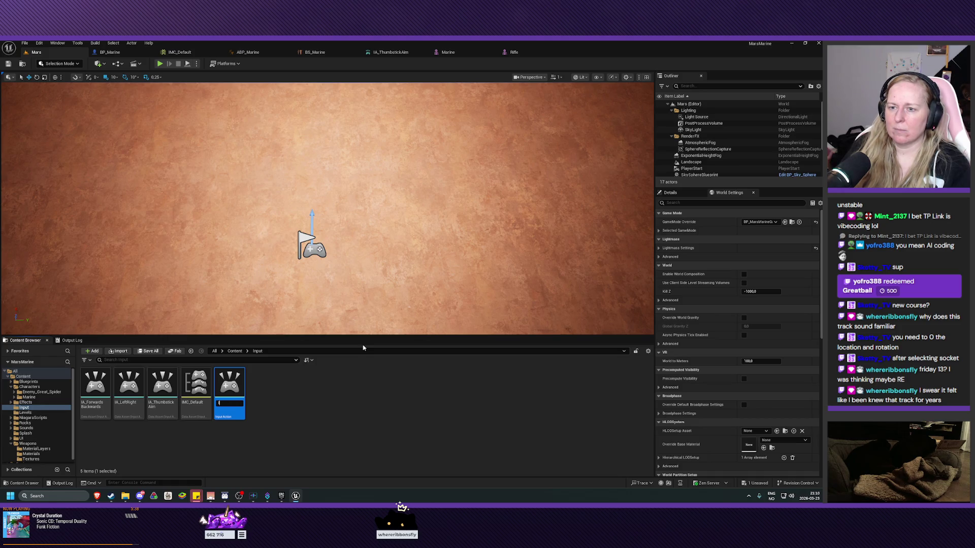
pyautogui.write('IA_FireWeapo')
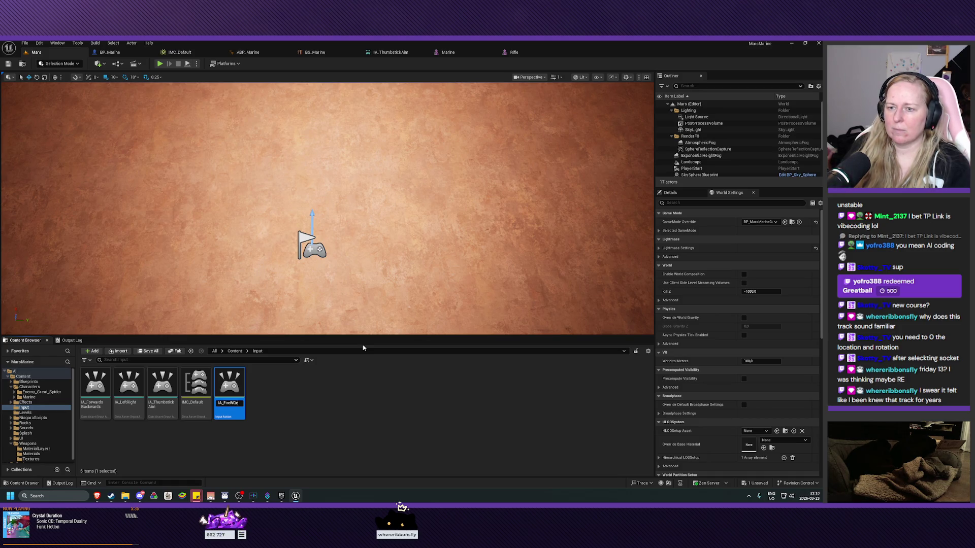
pyautogui.write('n')
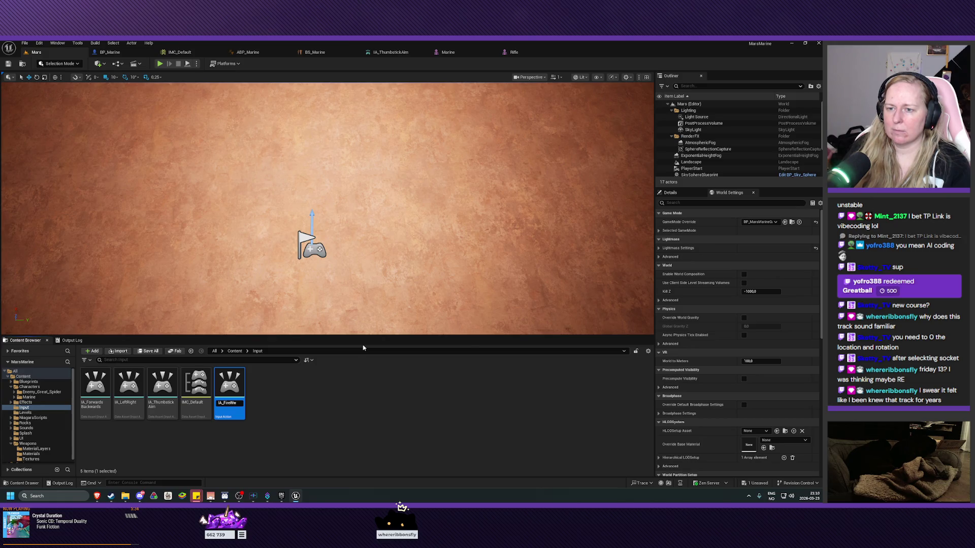
pyautogui.press('Return')
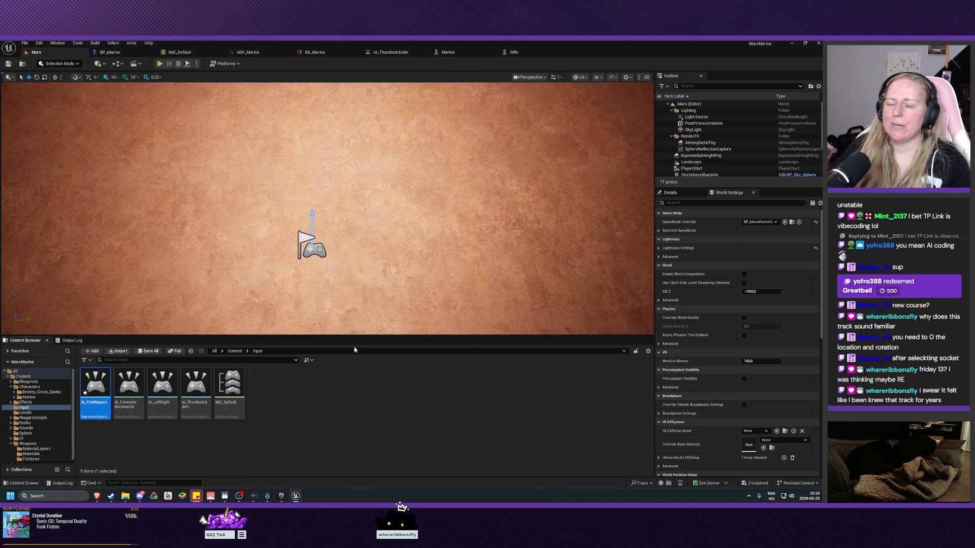
# Step: Check IA_FireWeapon, save it from the Content Browser, and open IMC_Default
pyautogui.doubleClick(102, 384)
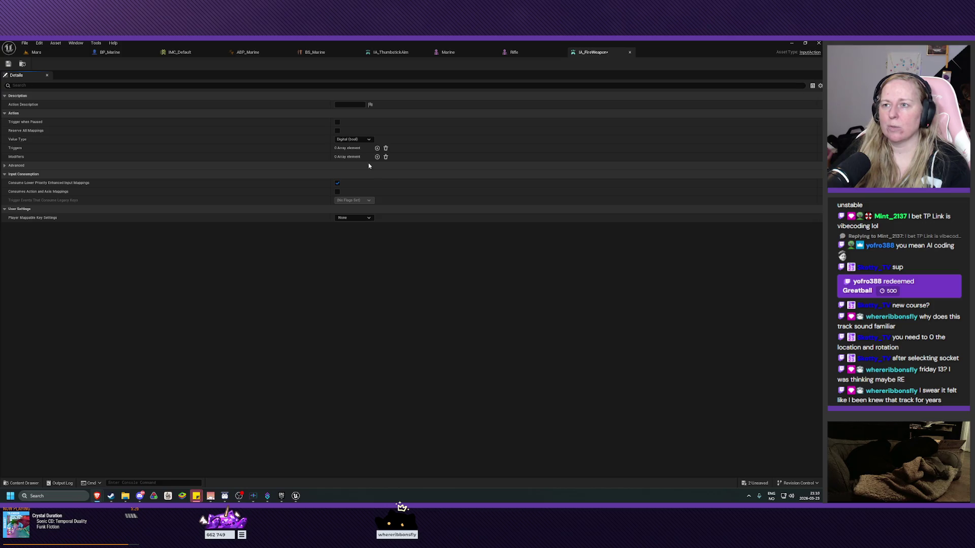
pyautogui.click(630, 53)
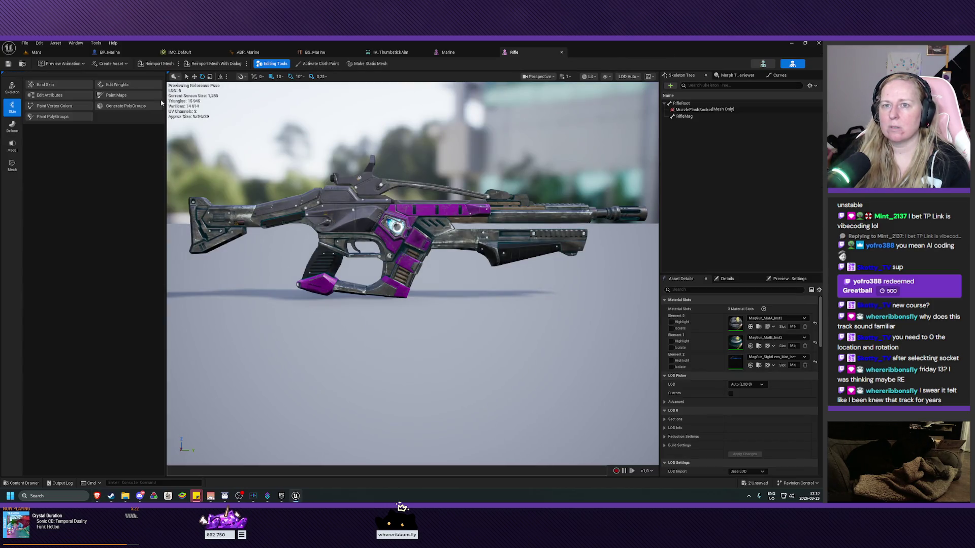
pyautogui.click(37, 52)
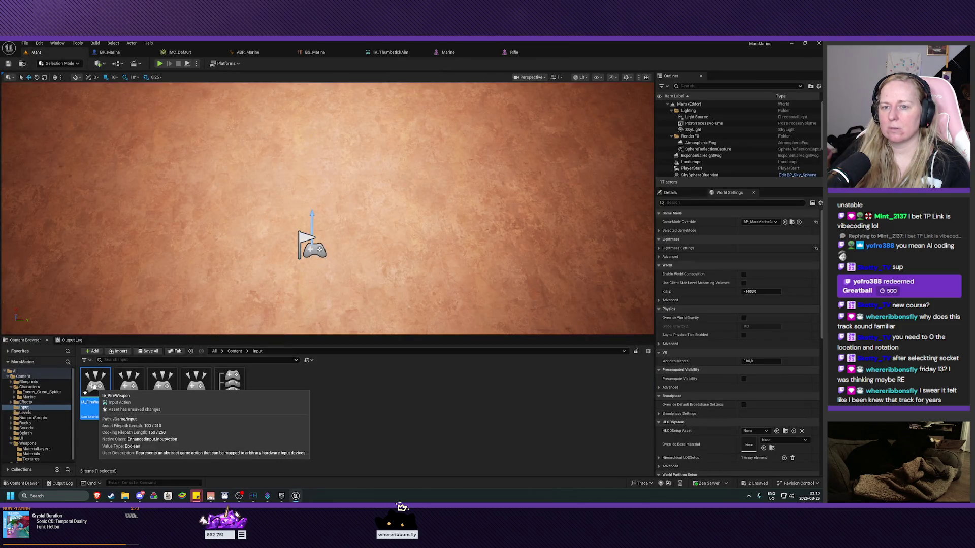
pyautogui.rightClick(95, 385)
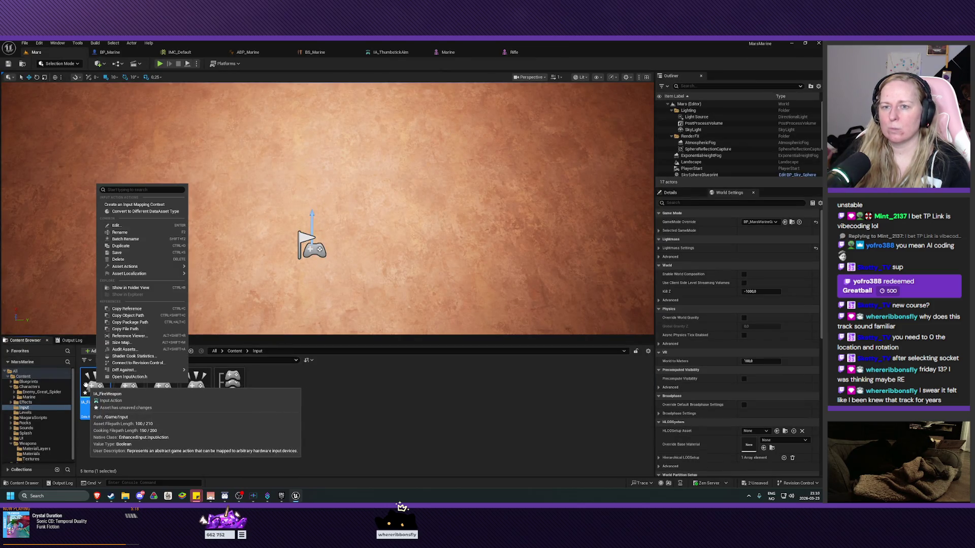
pyautogui.click(117, 252)
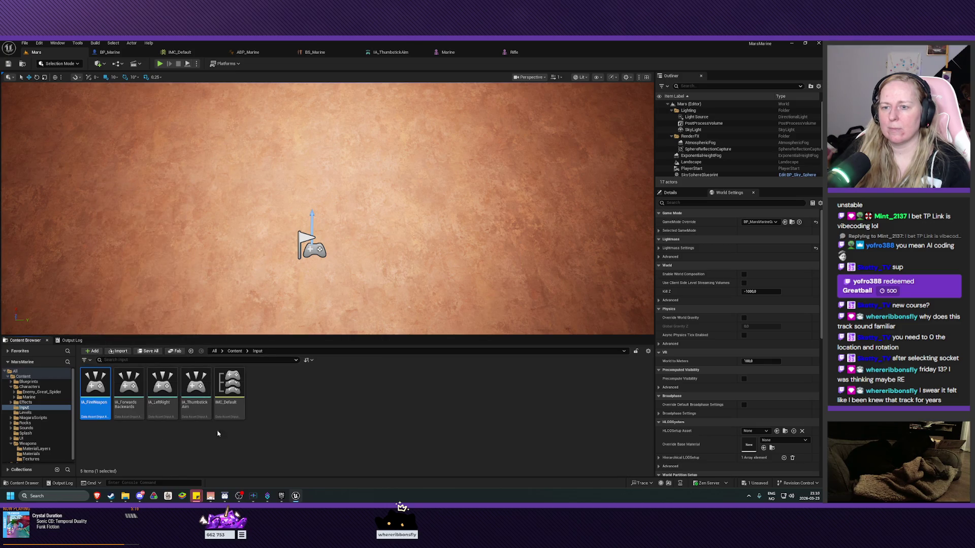
pyautogui.doubleClick(233, 391)
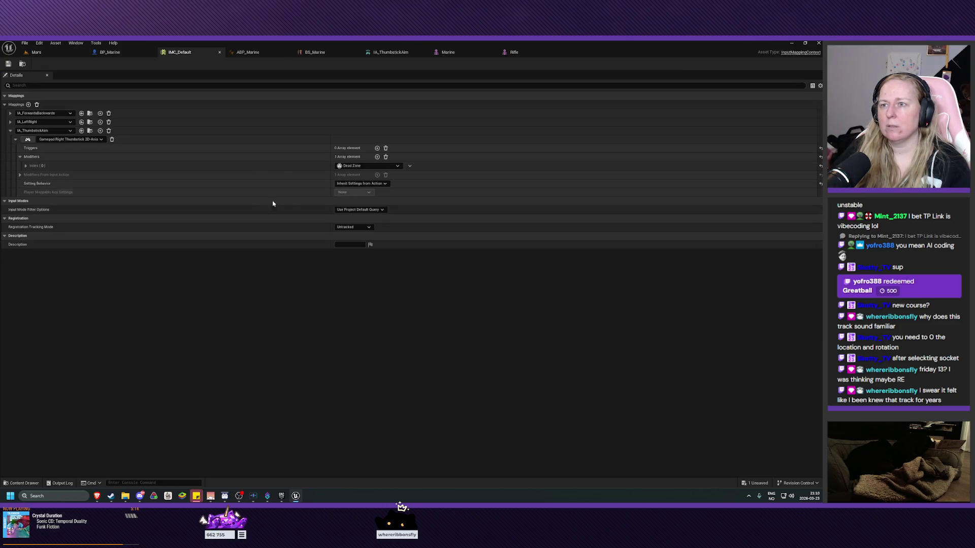
# Step: Add a new IMC_Default mapping that uses IA_FireWeapon
pyautogui.click(16, 140)
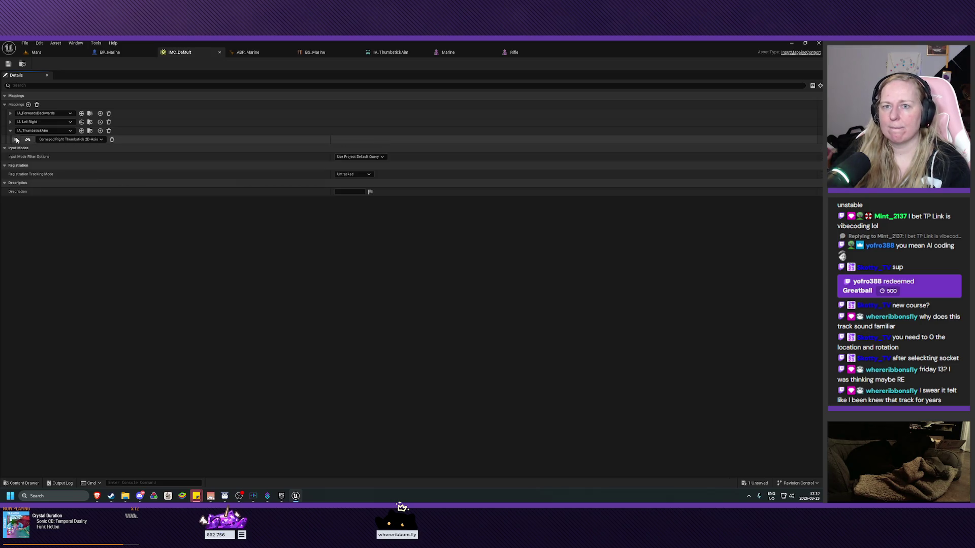
pyautogui.click(28, 104)
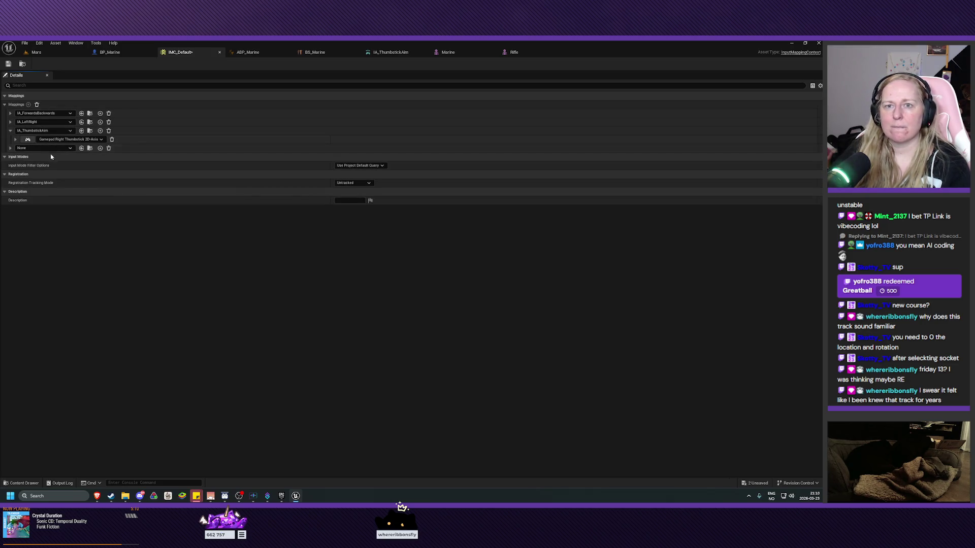
pyautogui.click(35, 148)
pyautogui.click(54, 229)
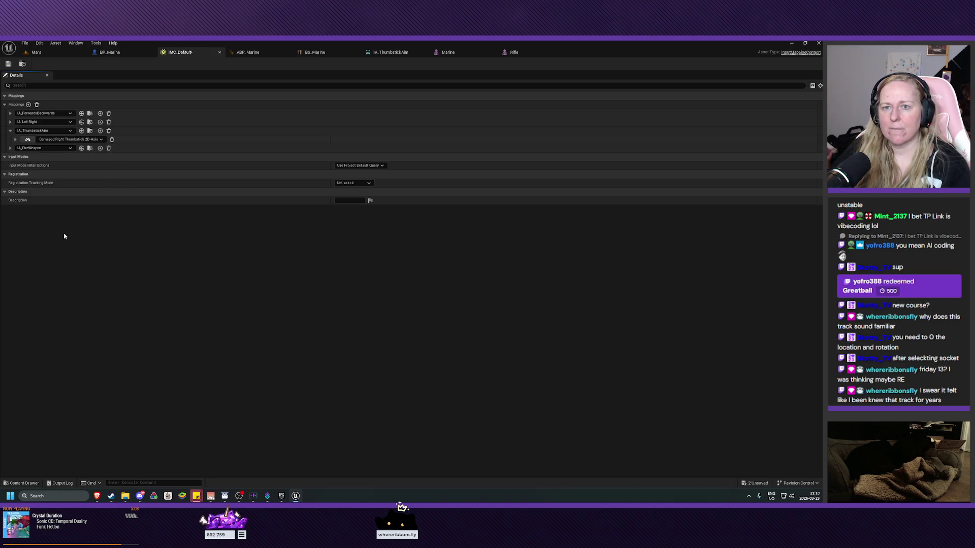
pyautogui.click(10, 148)
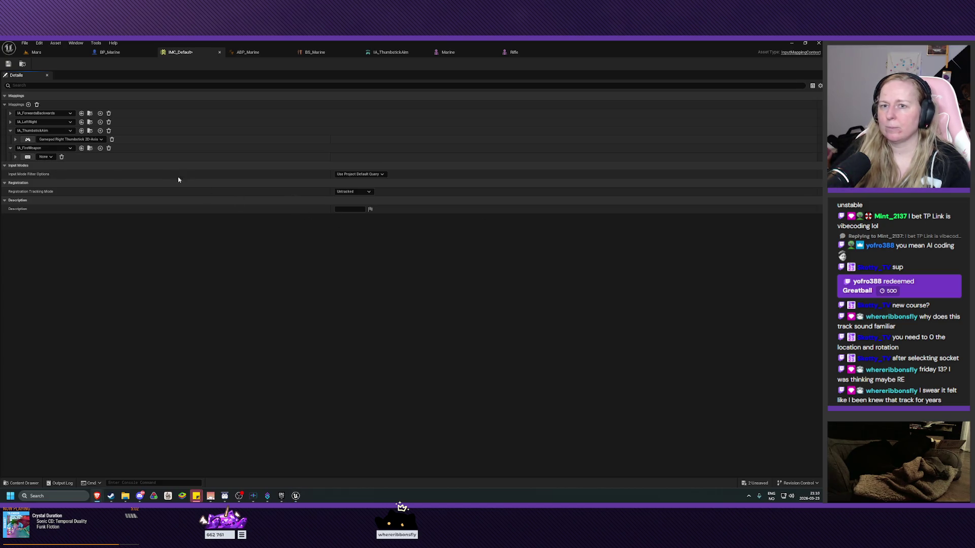
# Step: Bind IA_FireWeapon to Left Mouse Button and Gamepad Right Trigger Axis, then save
pyautogui.click(28, 157)
pyautogui.click(29, 159)
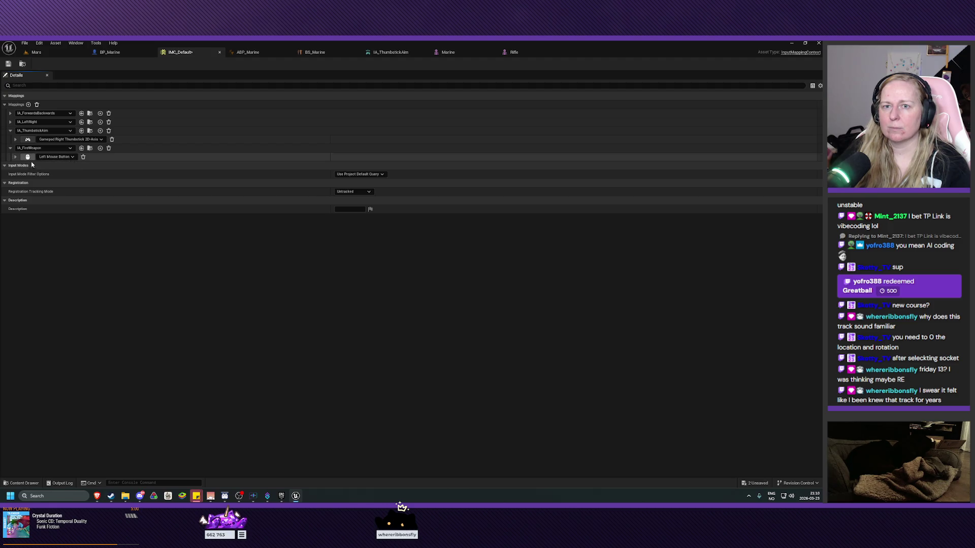
pyautogui.click(100, 148)
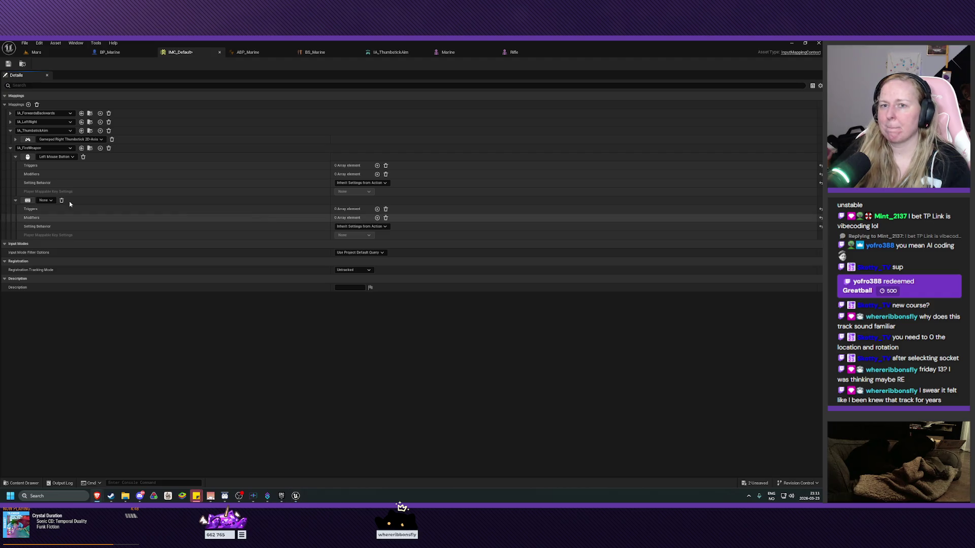
pyautogui.click(29, 202)
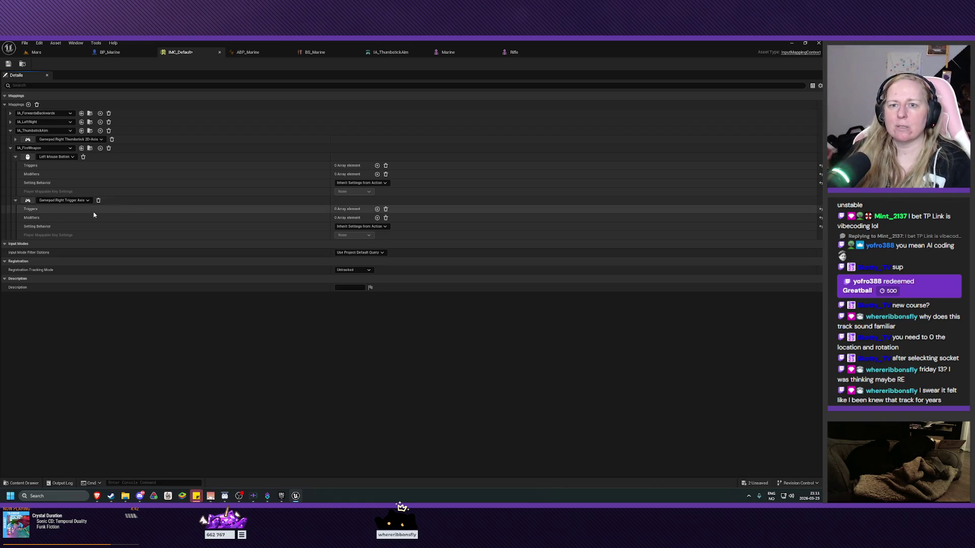
pyautogui.click(8, 64)
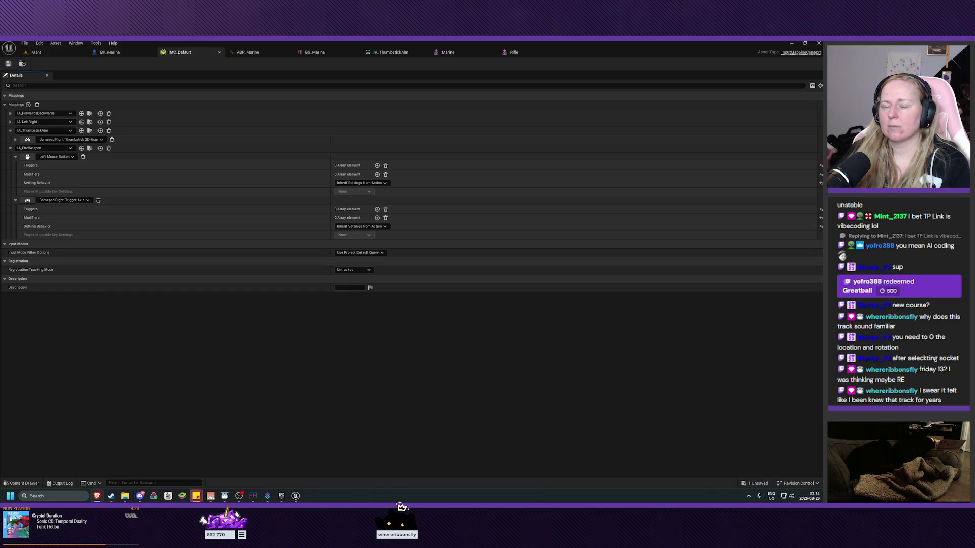
pyautogui.click(87, 200)
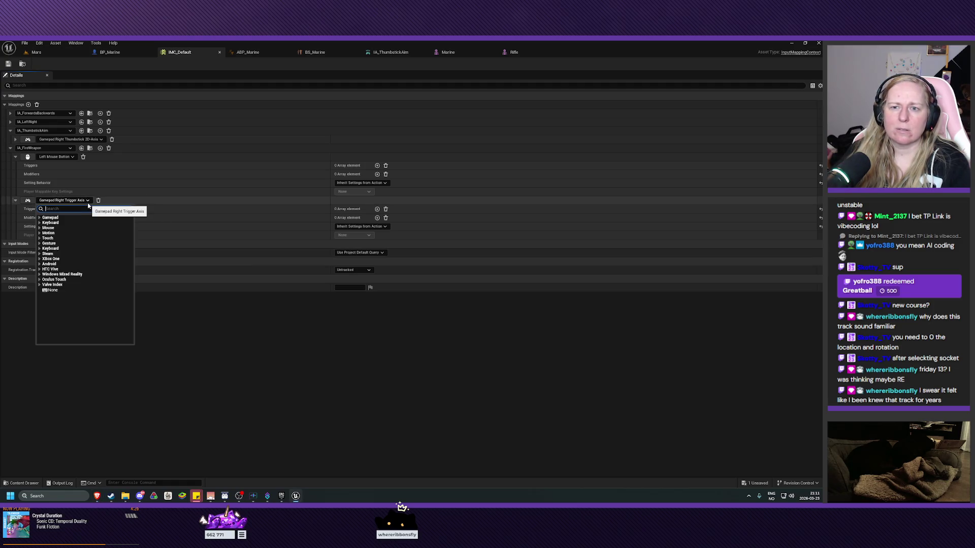
pyautogui.click(88, 201)
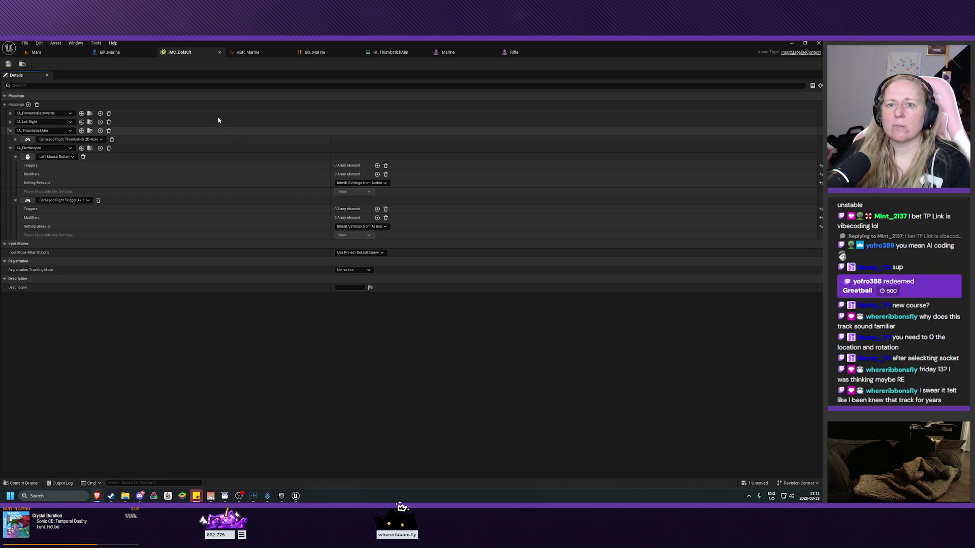
pyautogui.click(11, 148)
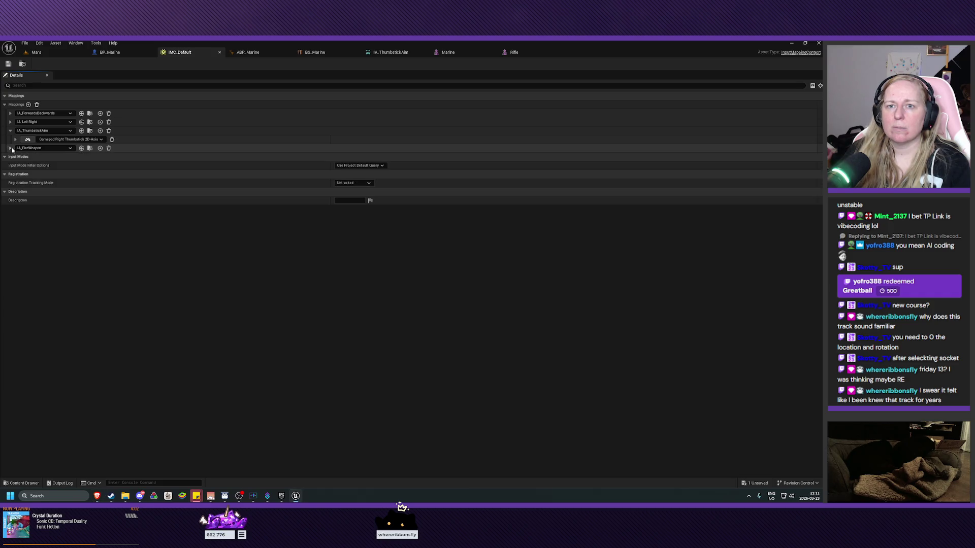
# Step: In BP_Marine's EventGraph, drag the IA_LeftRight movement nodes upward to clear space below
pyautogui.click(125, 56)
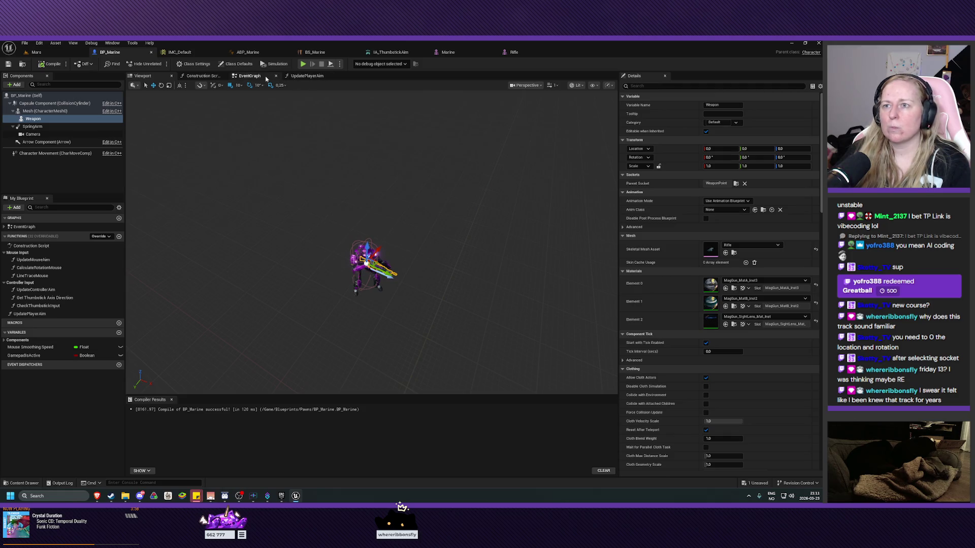
pyautogui.click(266, 79)
pyautogui.moveTo(442, 242)
pyautogui.mouseDown()
pyautogui.moveTo(467, 257)
pyautogui.moveTo(455, 179)
pyautogui.moveTo(425, 141)
pyautogui.mouseUp()
pyautogui.scroll(-2, 424, 142)
pyautogui.moveTo(451, 180)
pyautogui.mouseDown()
pyautogui.moveTo(452, 220)
pyautogui.moveTo(441, 152)
pyautogui.moveTo(422, 217)
pyautogui.moveTo(435, 133)
pyautogui.moveTo(239, 325)
pyautogui.mouseUp()
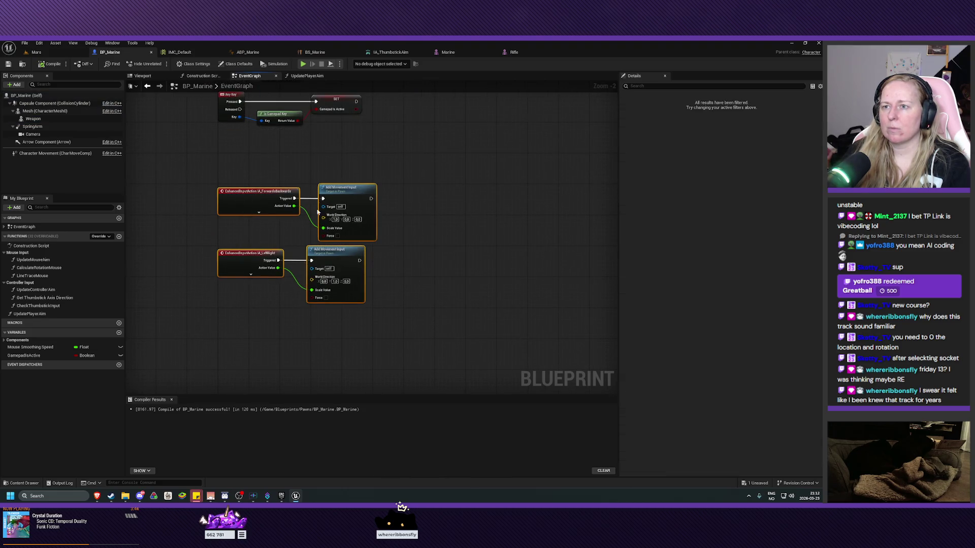
pyautogui.moveTo(345, 188); pyautogui.dragTo(346, 146)
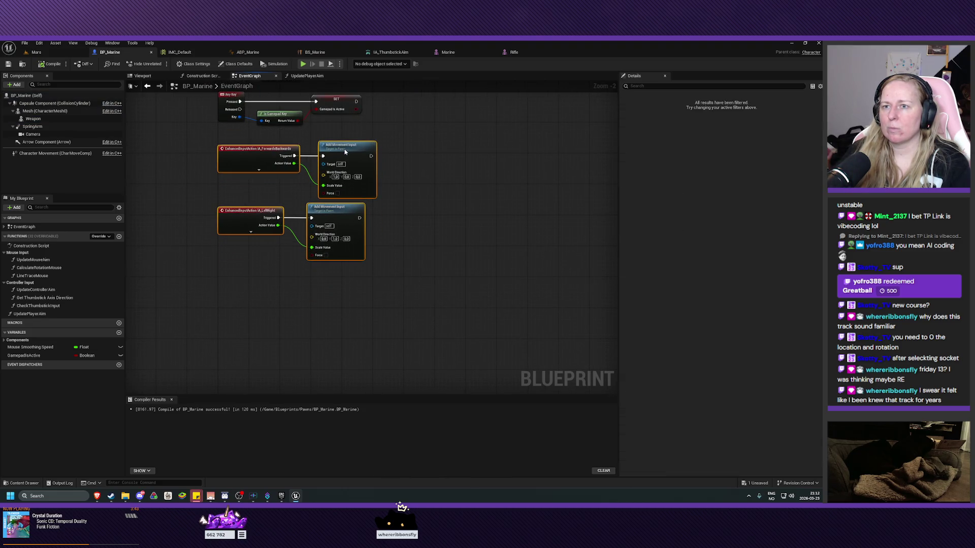
pyautogui.click(295, 294)
pyautogui.moveTo(479, 279); pyautogui.dragTo(488, 302)
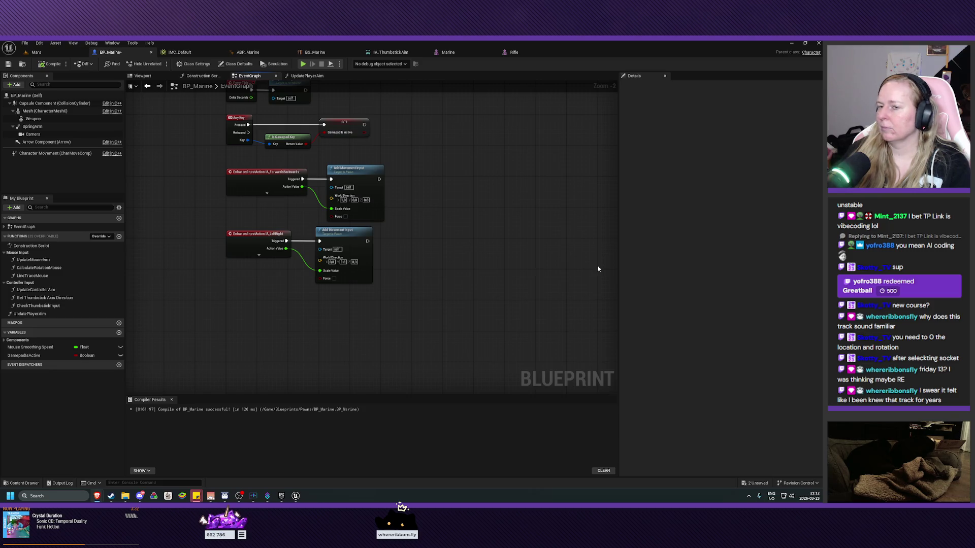
pyautogui.rightClick(271, 330)
# Step: Place an IA_FireWeapon event from the 'ia_fire' search below the movement nodes
pyautogui.write('ia_fire')
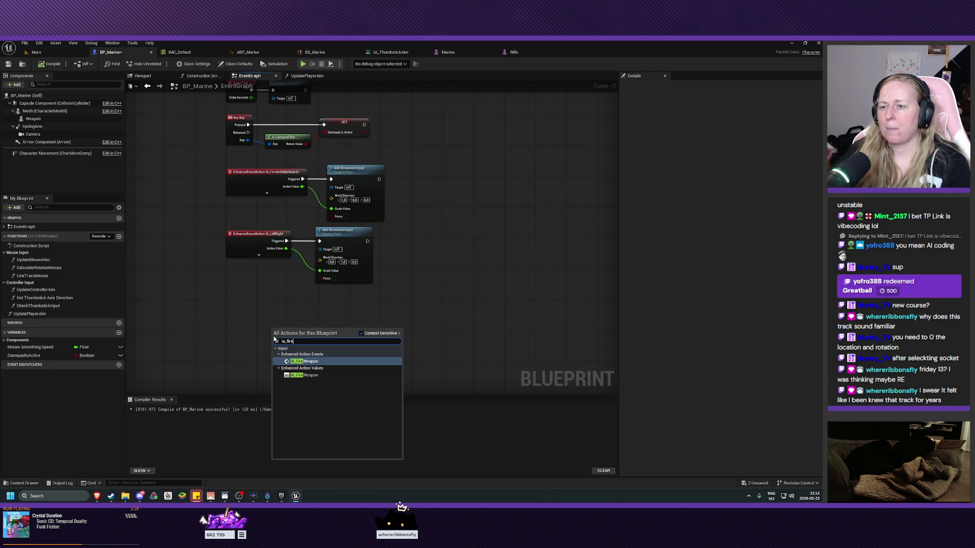
pyautogui.click(318, 361)
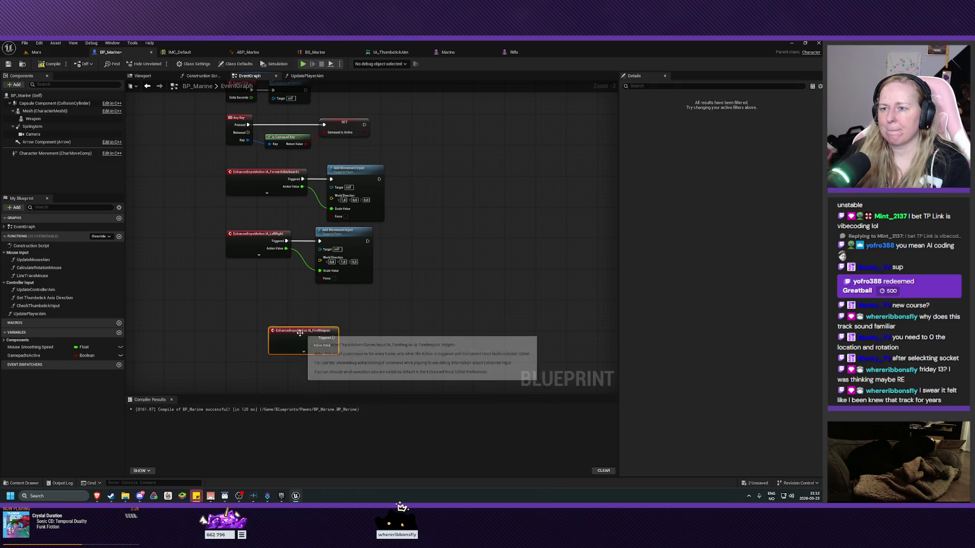
pyautogui.moveTo(300, 333); pyautogui.dragTo(258, 305)
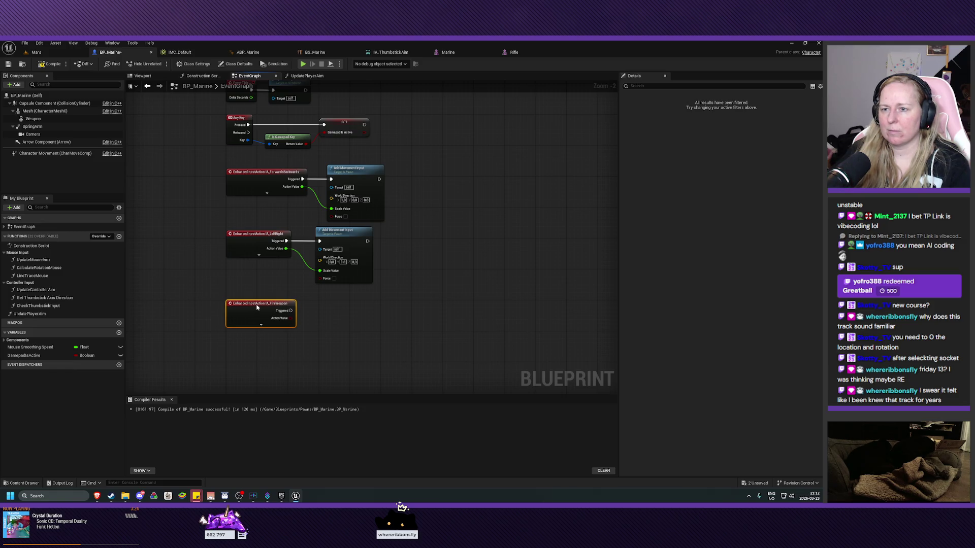
pyautogui.click(376, 340)
pyautogui.moveTo(374, 337)
pyautogui.mouseDown()
pyautogui.moveTo(359, 328)
pyautogui.moveTo(360, 286)
pyautogui.mouseUp()
pyautogui.scroll(2, 360, 286)
pyautogui.moveTo(287, 295)
pyautogui.mouseDown()
pyautogui.moveTo(333, 296)
pyautogui.moveTo(344, 266)
pyautogui.mouseUp()
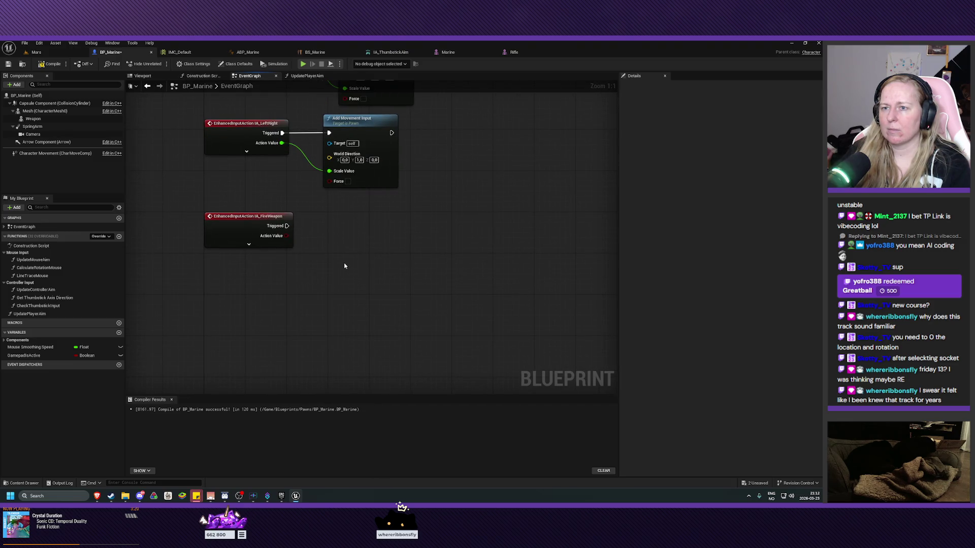
# Step: Expand the IA_FireWeapon node to reveal Started and Completed pins, then add a new function
pyautogui.click(248, 244)
pyautogui.moveTo(344, 252); pyautogui.dragTo(363, 259)
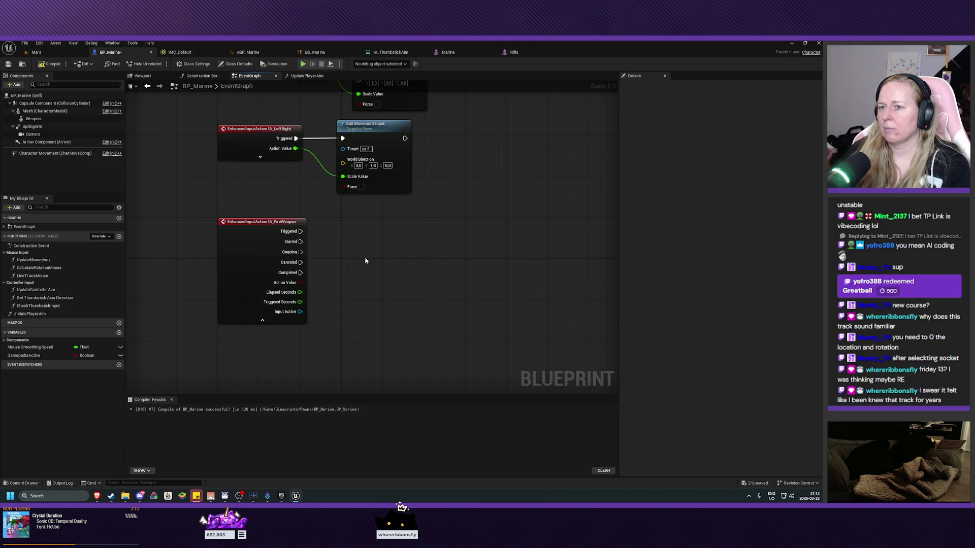
pyautogui.moveTo(290, 253)
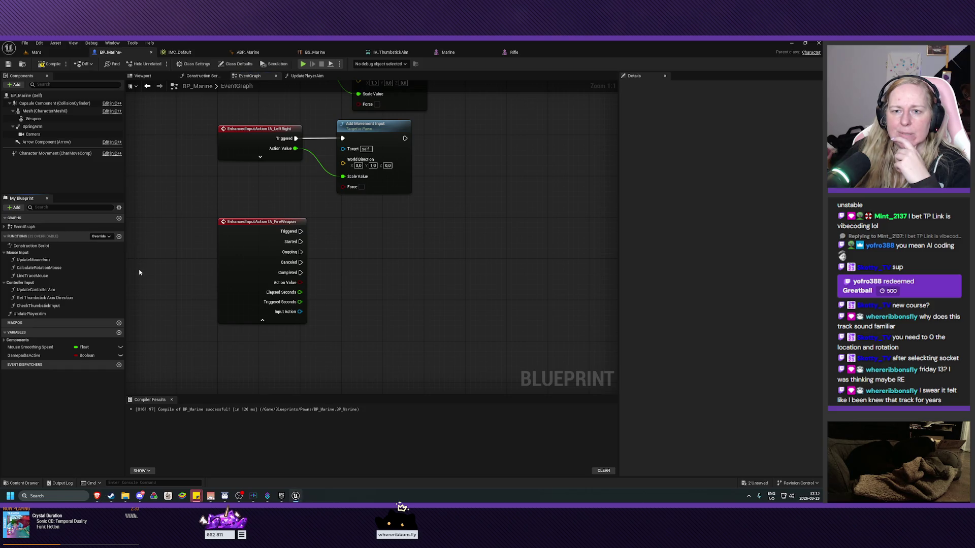
pyautogui.click(119, 236)
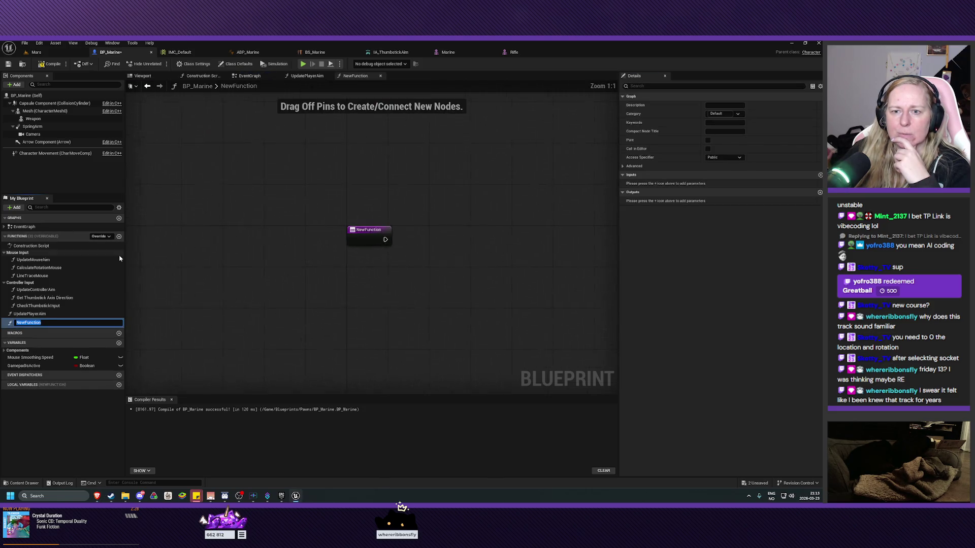
# Step: Rename the new function from StartFire to StartFiringWeapon, then add another function
pyautogui.write('StartFire')
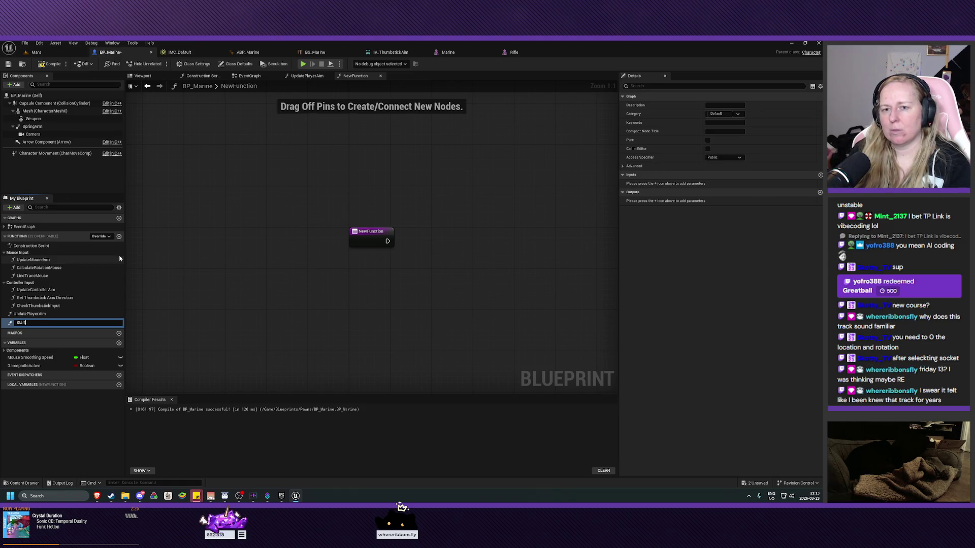
pyautogui.press('Return')
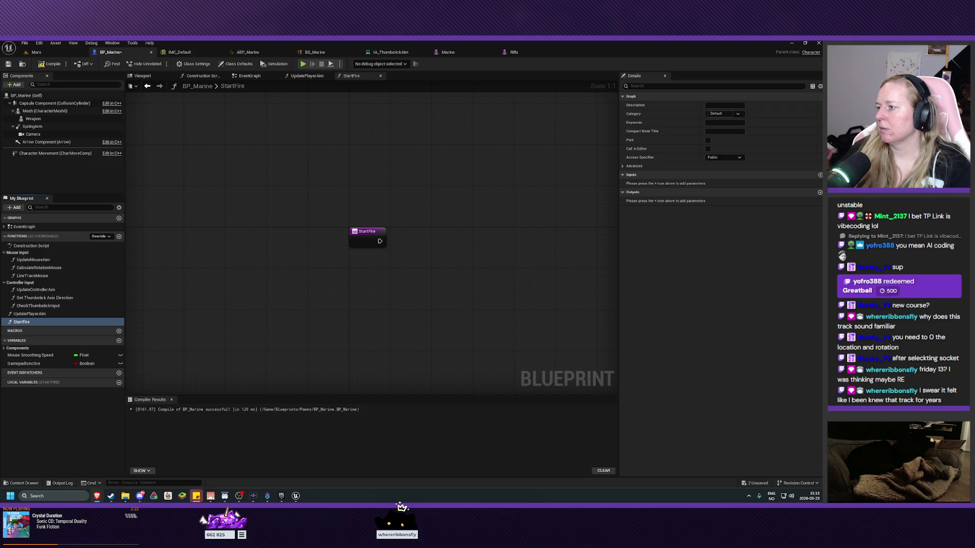
pyautogui.click(23, 323)
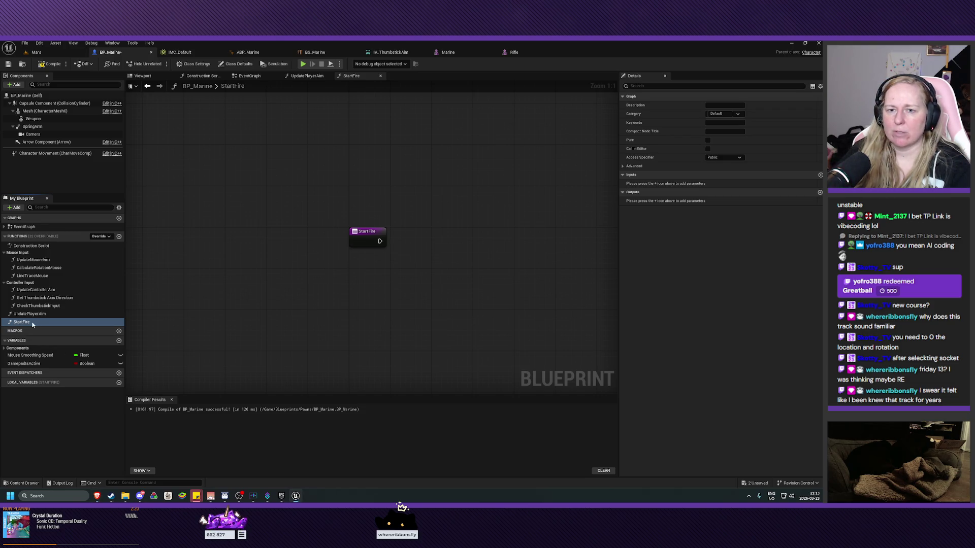
pyautogui.click(40, 322)
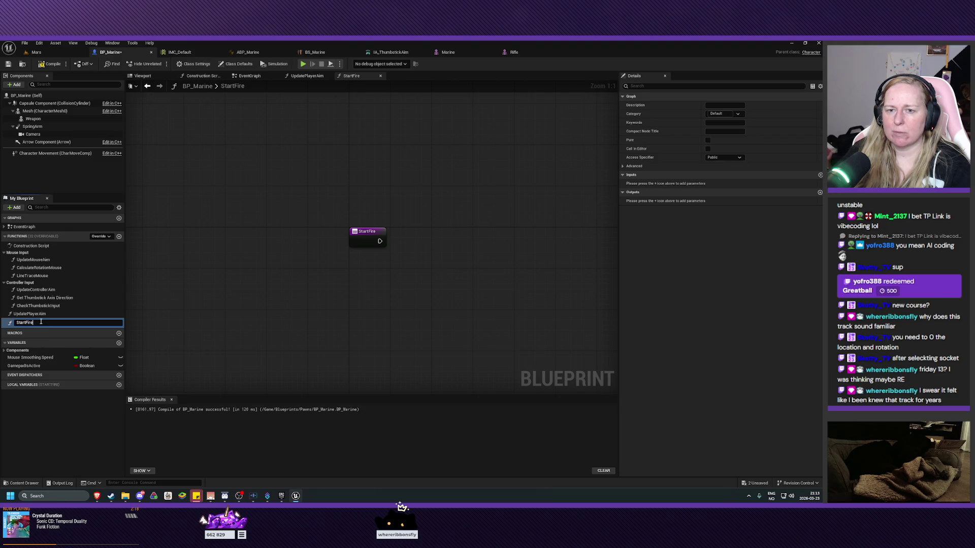
pyautogui.write('ingWeapon')
pyautogui.press('Return')
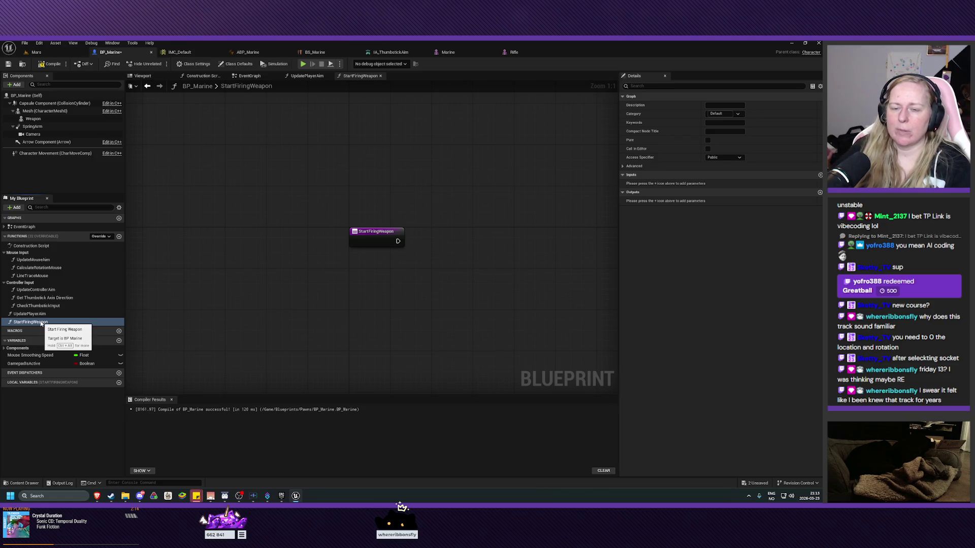
pyautogui.moveTo(439, 256); pyautogui.dragTo(352, 264)
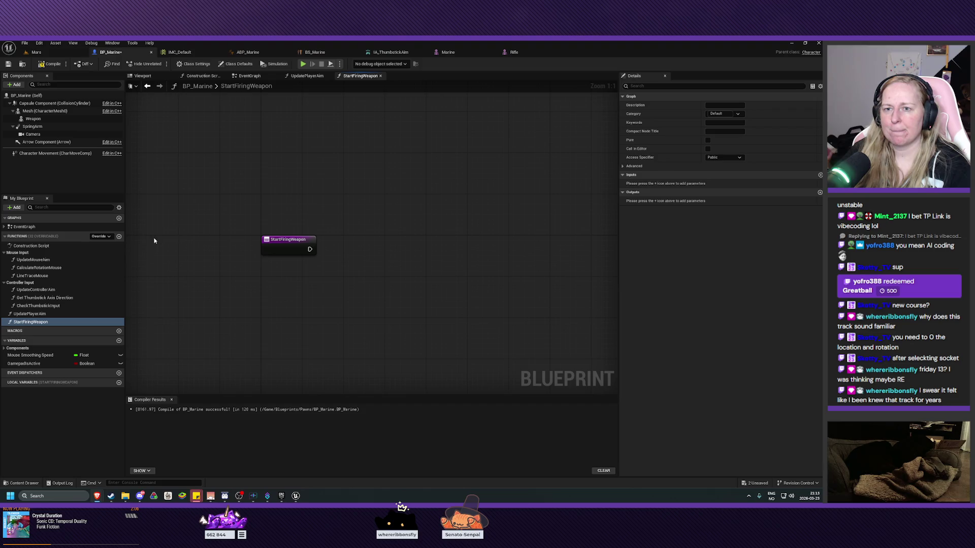
pyautogui.click(120, 237)
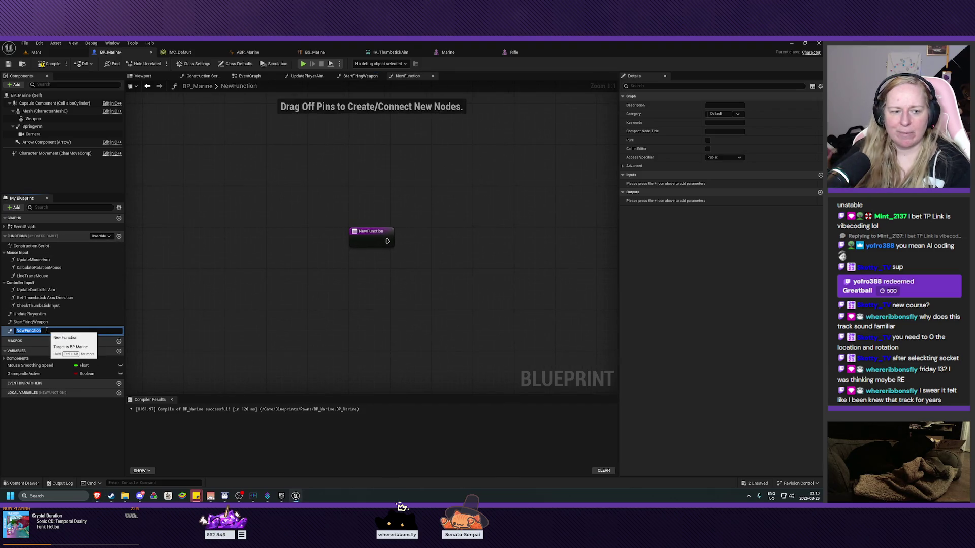
# Step: Name the second function StopFiringWeapon and compile the blueprint
pyautogui.write('Stop')
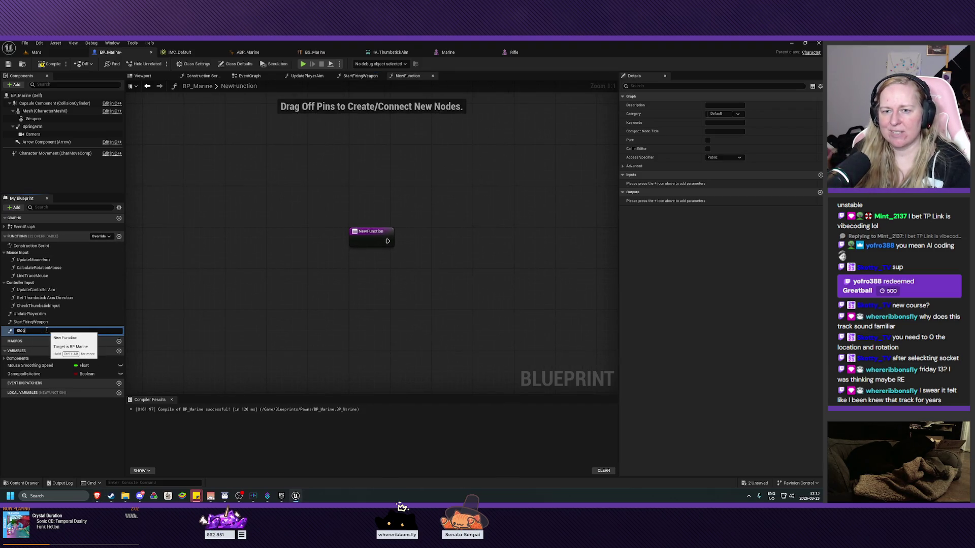
pyautogui.write('FiringWeapon')
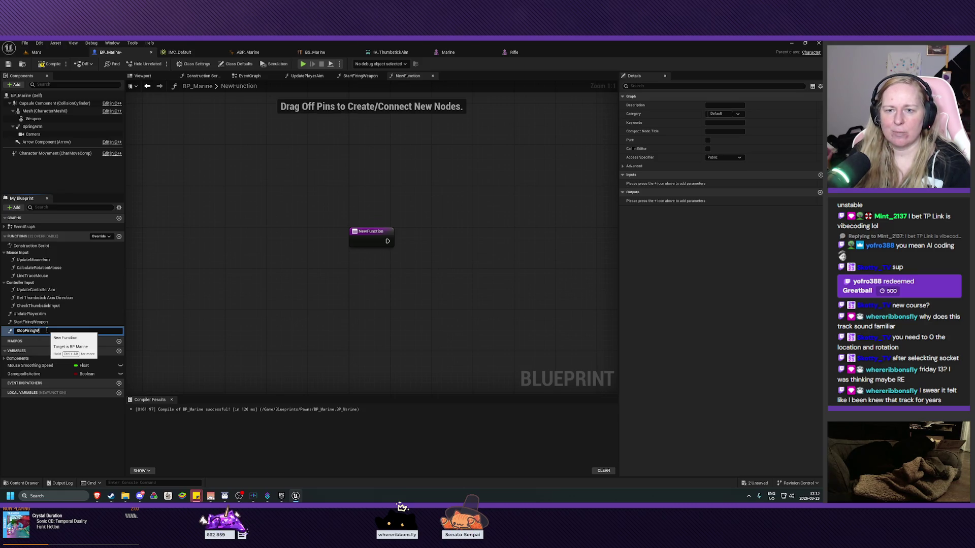
pyautogui.press('Return')
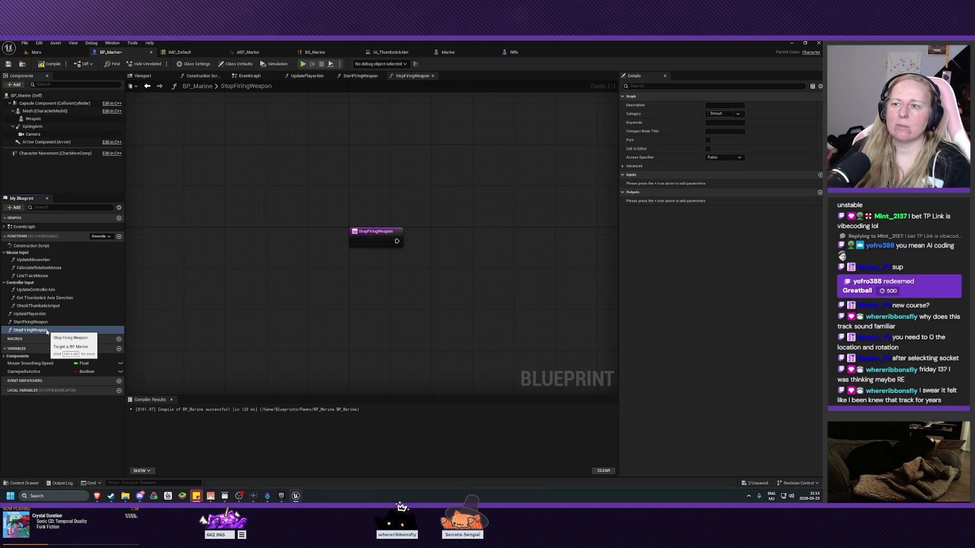
pyautogui.click(49, 63)
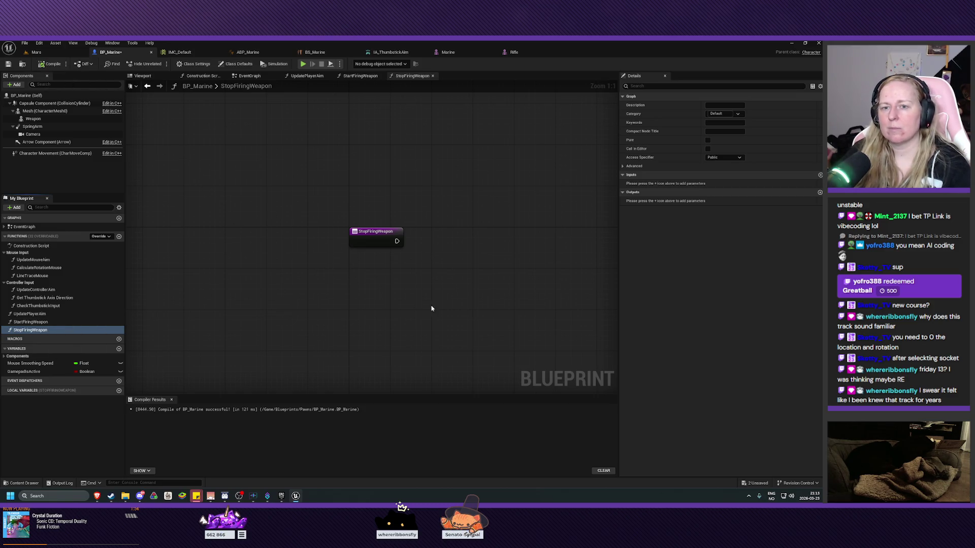
# Step: Collapse the Controller Input and Mouse Input function categories in My Blueprint
pyautogui.moveTo(497, 299); pyautogui.dragTo(477, 294)
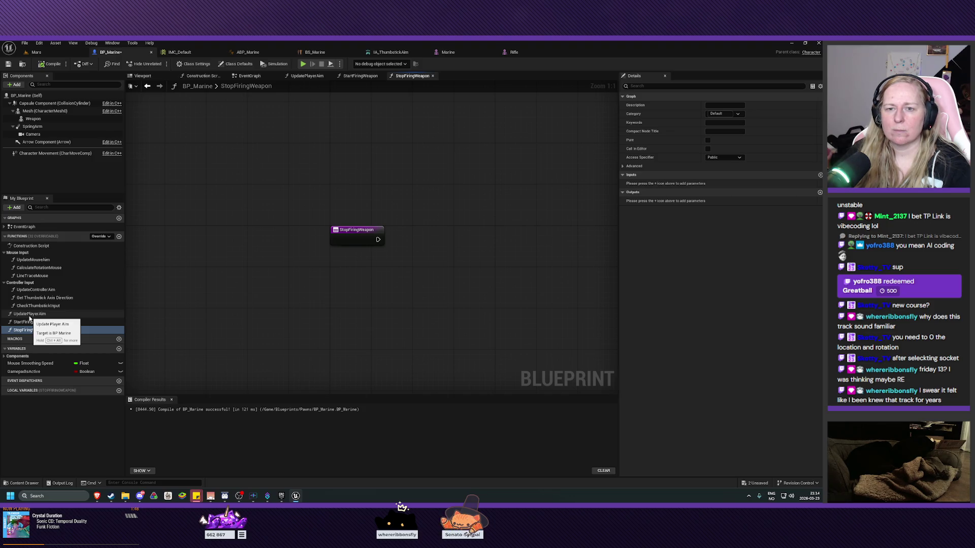
pyautogui.click(4, 283)
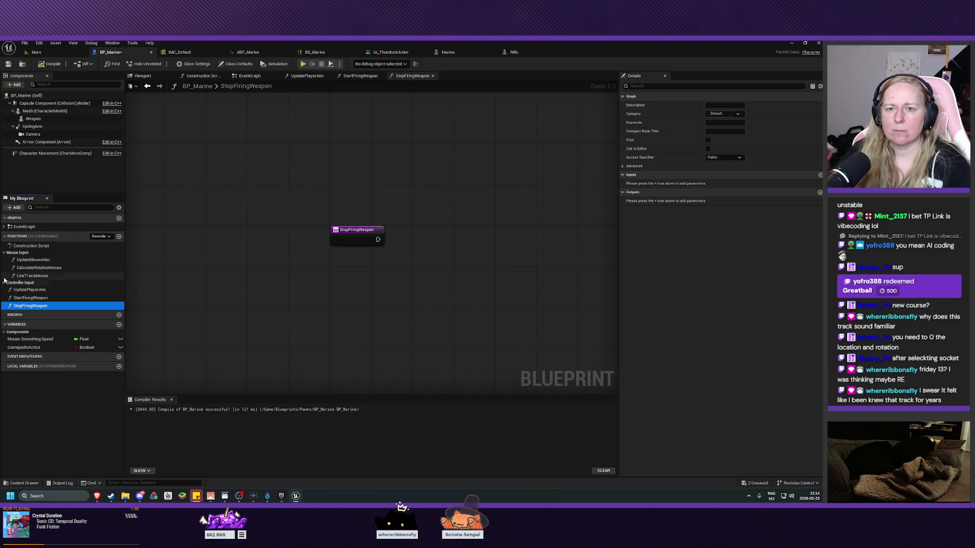
pyautogui.click(5, 252)
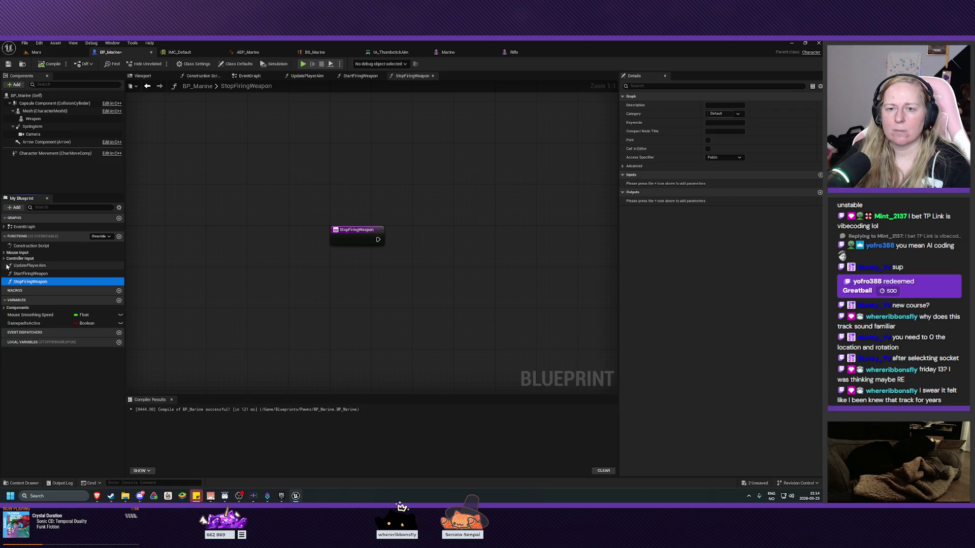
pyautogui.moveTo(468, 283); pyautogui.dragTo(469, 310)
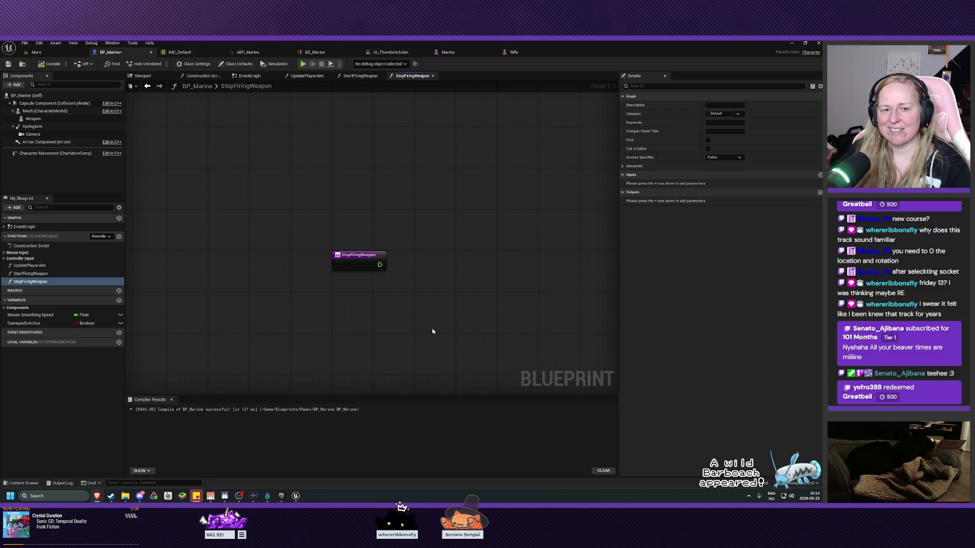
# Step: Look over the empty StopFiringWeapon graph, select StartFiringWeapon, and return to the Event Graph
pyautogui.moveTo(418, 305)
pyautogui.mouseDown()
pyautogui.moveTo(357, 285)
pyautogui.moveTo(356, 276)
pyautogui.mouseUp()
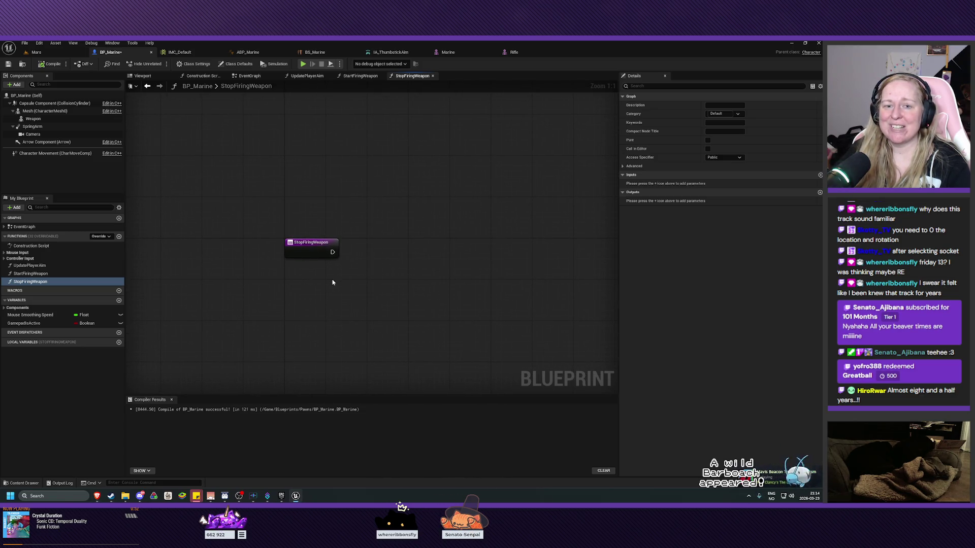
pyautogui.moveTo(339, 280)
pyautogui.mouseDown()
pyautogui.moveTo(350, 258)
pyautogui.moveTo(372, 267)
pyautogui.mouseUp()
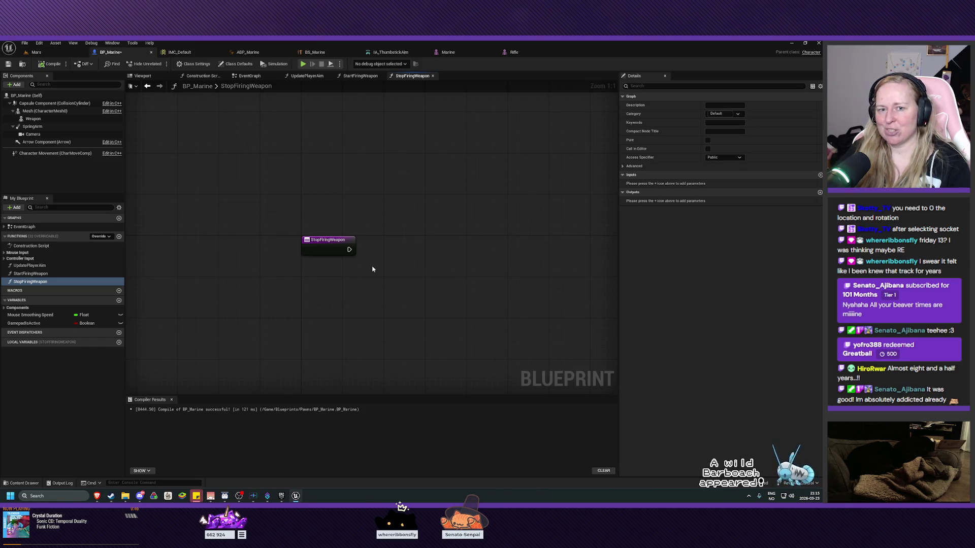
pyautogui.moveTo(375, 272)
pyautogui.mouseDown()
pyautogui.moveTo(378, 278)
pyautogui.moveTo(364, 274)
pyautogui.mouseUp()
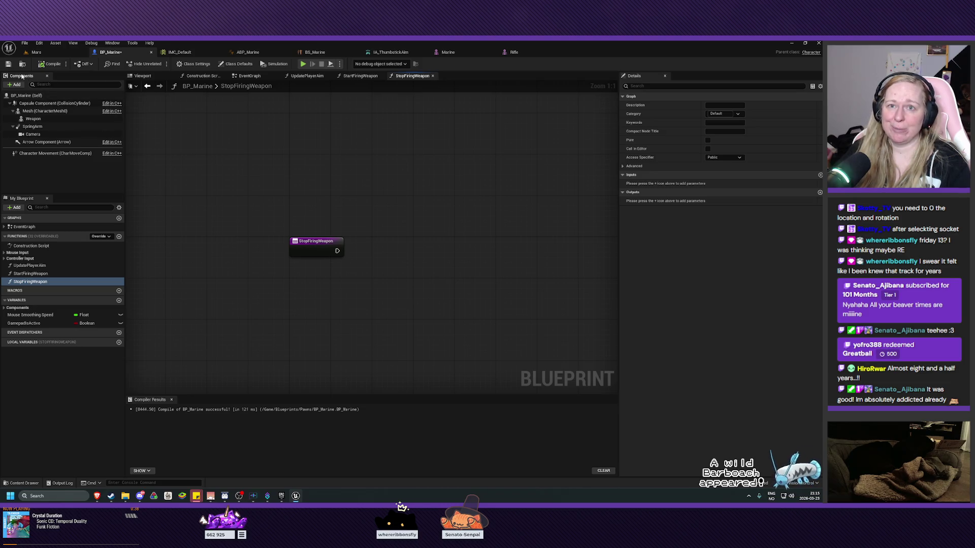
pyautogui.moveTo(437, 264); pyautogui.dragTo(405, 241)
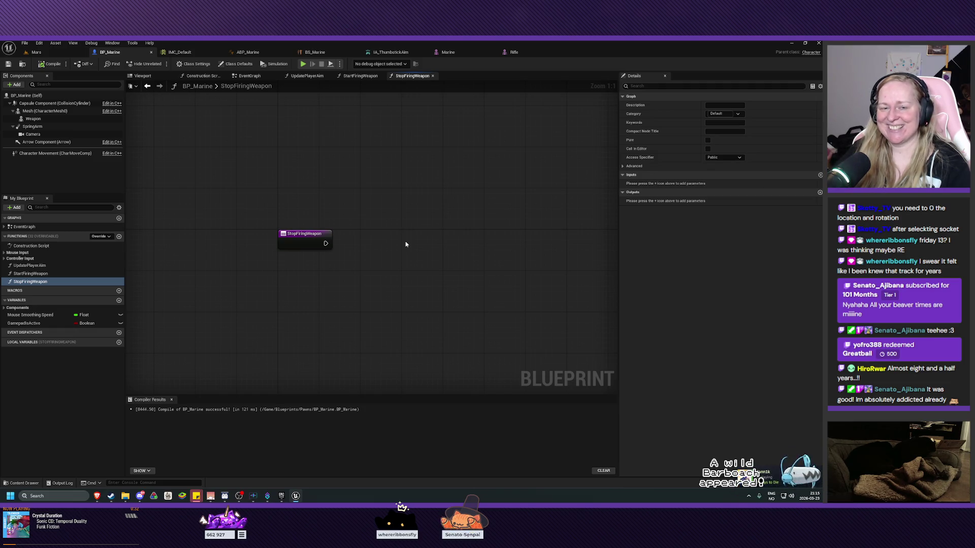
pyautogui.moveTo(394, 255); pyautogui.dragTo(382, 240)
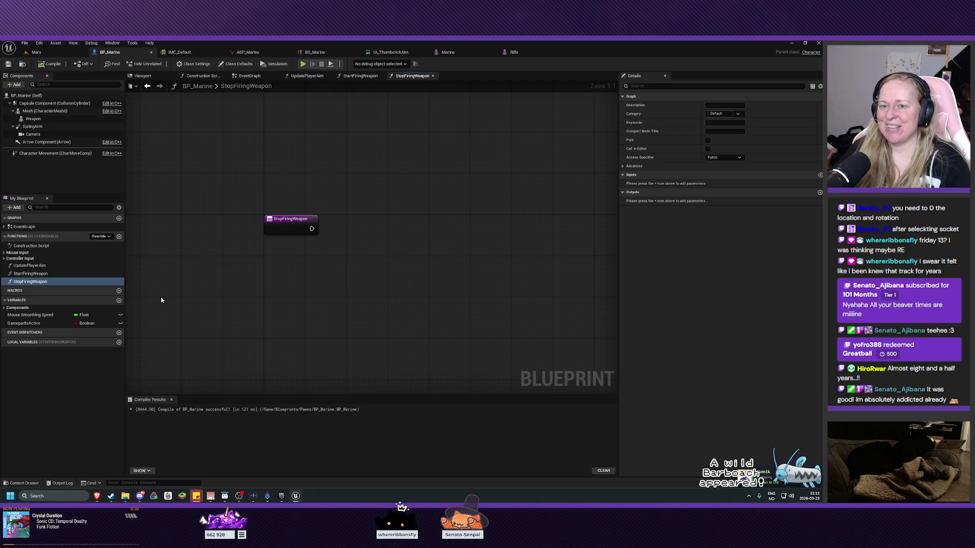
pyautogui.click(30, 273)
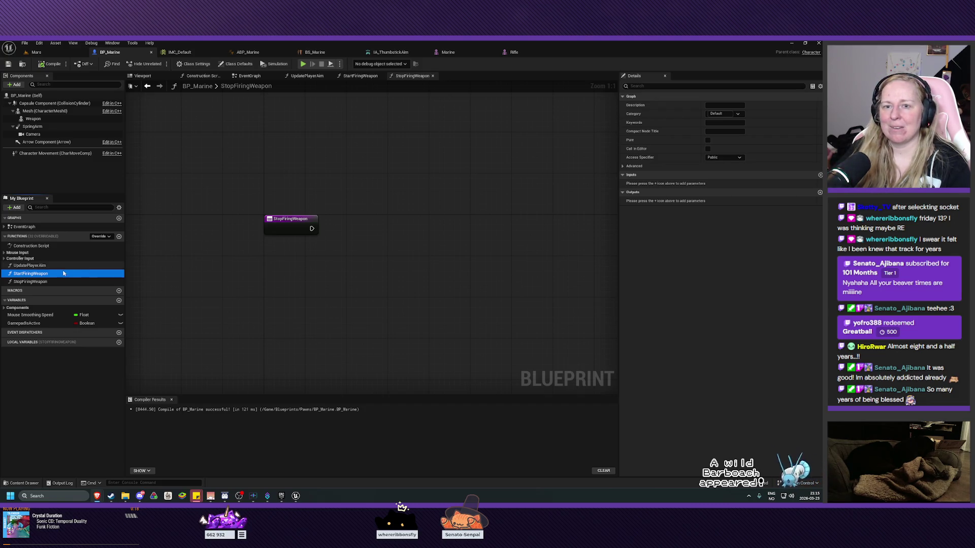
pyautogui.click(260, 77)
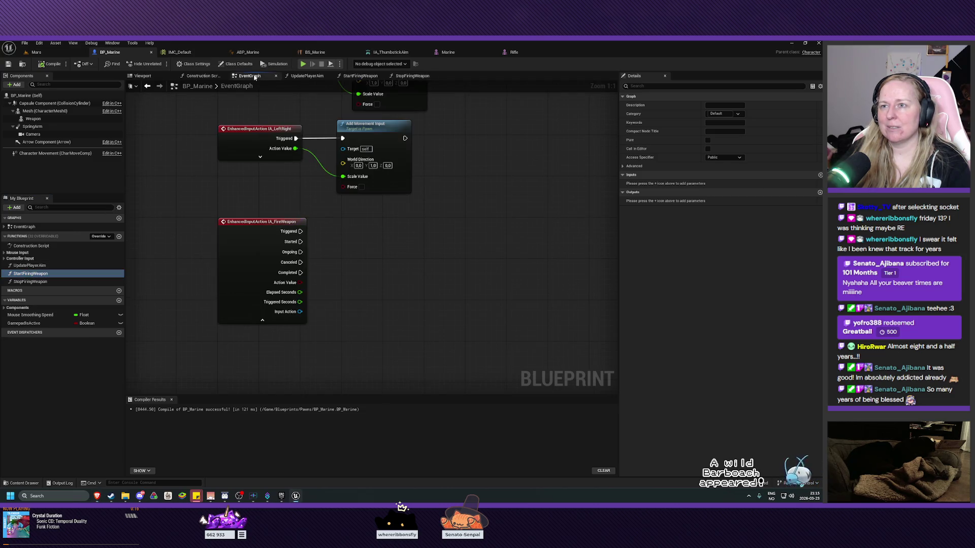
# Step: Place Start and Stop Firing Weapon calls and wire IA_FireWeapon's Started to Start Firing Weapon
pyautogui.moveTo(31, 274)
pyautogui.mouseDown()
pyautogui.moveTo(153, 277)
pyautogui.moveTo(416, 226)
pyautogui.mouseUp()
pyautogui.moveTo(38, 284)
pyautogui.mouseDown()
pyautogui.moveTo(398, 322)
pyautogui.moveTo(428, 301)
pyautogui.mouseUp()
pyautogui.moveTo(443, 232); pyautogui.dragTo(411, 227)
pyautogui.moveTo(300, 242); pyautogui.dragTo(389, 236)
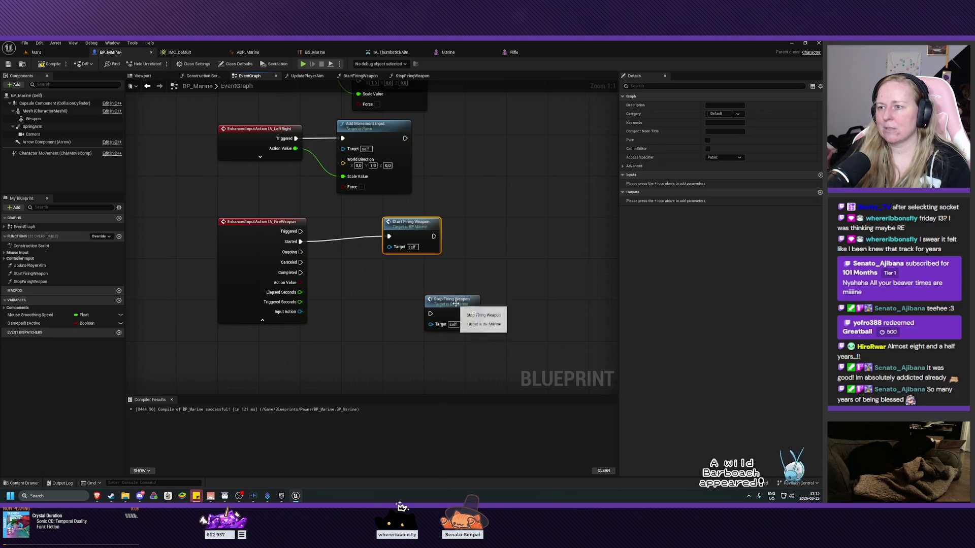
# Step: Wire Completed to Stop Firing Weapon and line both calls up beside the event
pyautogui.moveTo(454, 300); pyautogui.dragTo(392, 284)
pyautogui.moveTo(301, 273)
pyautogui.mouseDown()
pyautogui.moveTo(369, 298)
pyautogui.moveTo(390, 281)
pyautogui.mouseUp()
pyautogui.moveTo(409, 234); pyautogui.dragTo(367, 229)
pyautogui.moveTo(379, 284); pyautogui.dragTo(358, 278)
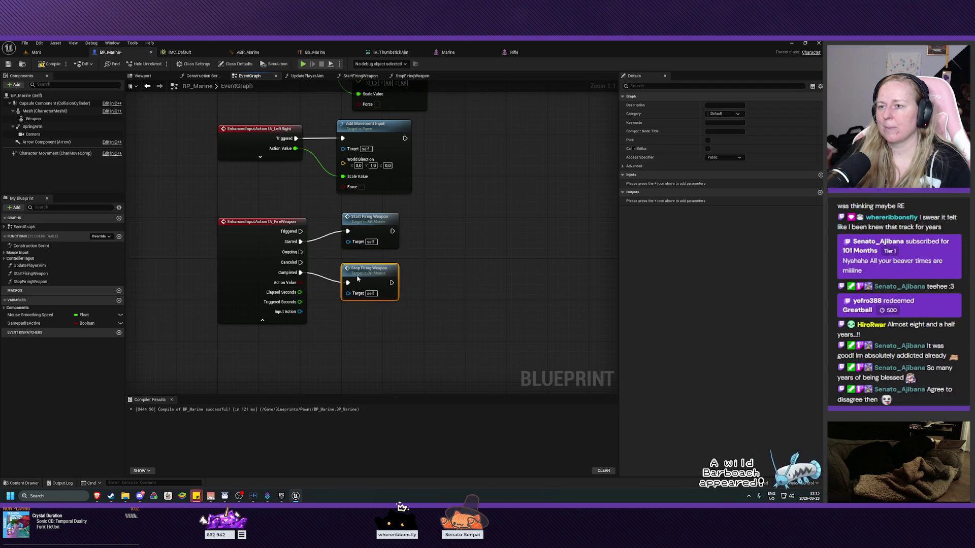
pyautogui.click(453, 285)
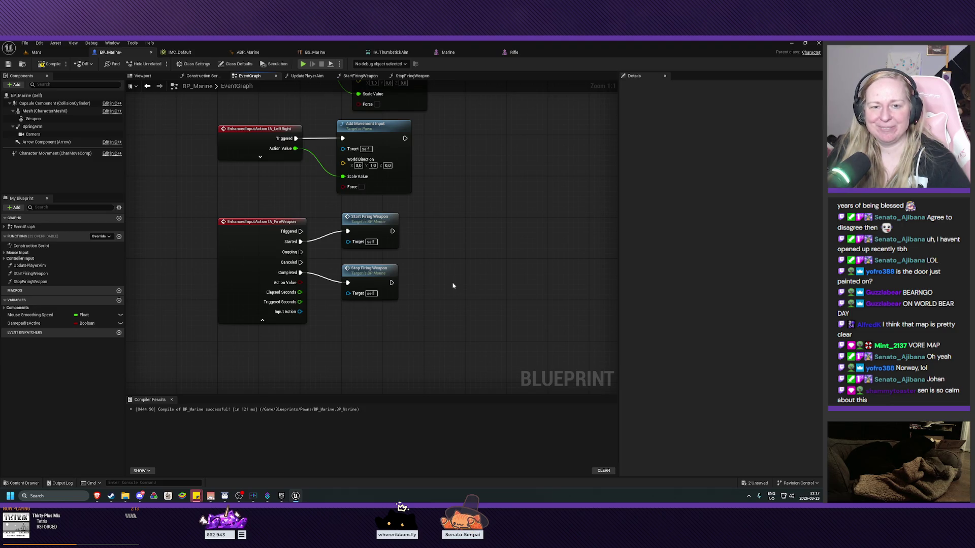
# Step: Pan around the Event Graph to inspect the wired IA_FireWeapon firing calls
pyautogui.moveTo(483, 262)
pyautogui.mouseDown()
pyautogui.moveTo(480, 292)
pyautogui.moveTo(480, 269)
pyautogui.mouseUp()
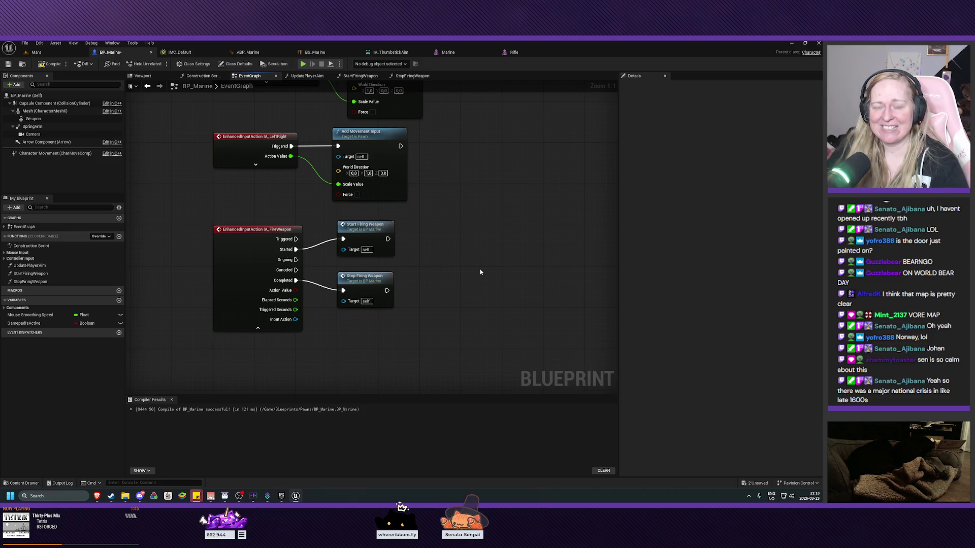
pyautogui.moveTo(469, 250); pyautogui.dragTo(489, 258)
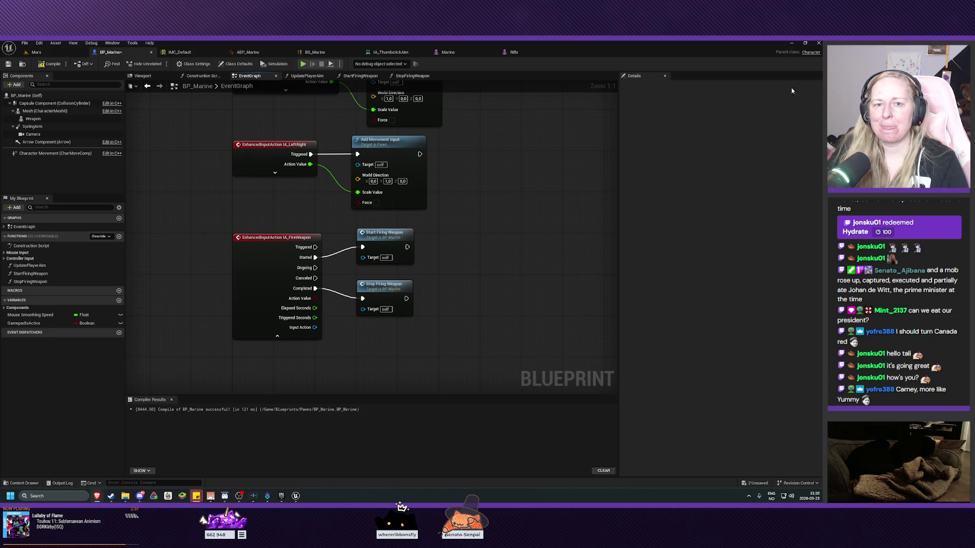
pyautogui.moveTo(490, 219)
pyautogui.mouseDown()
pyautogui.moveTo(488, 244)
pyautogui.moveTo(485, 218)
pyautogui.moveTo(486, 226)
pyautogui.moveTo(444, 222)
pyautogui.moveTo(450, 215)
pyautogui.moveTo(452, 224)
pyautogui.mouseUp()
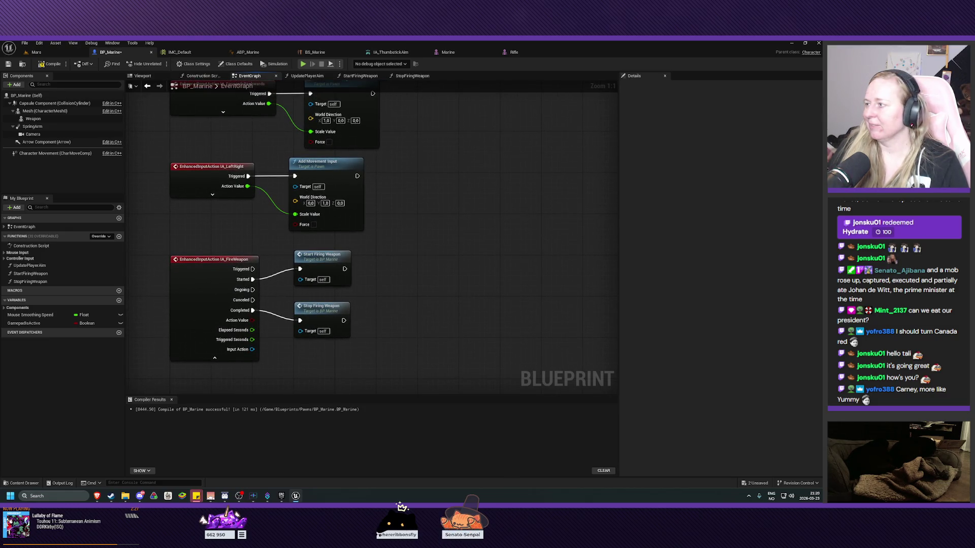
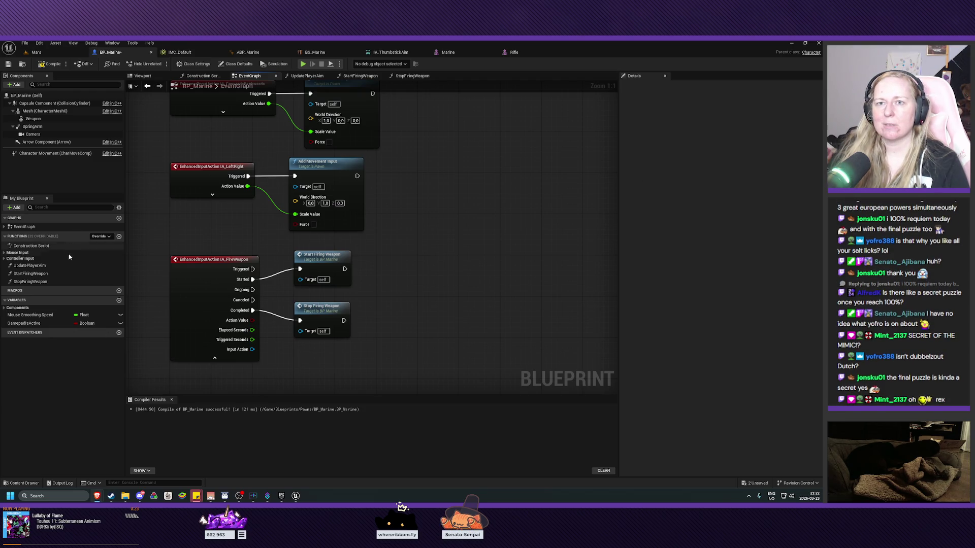
# Step: Compile BP_Marine and open the Content Drawer on the Characters/Marine folder
pyautogui.click(49, 67)
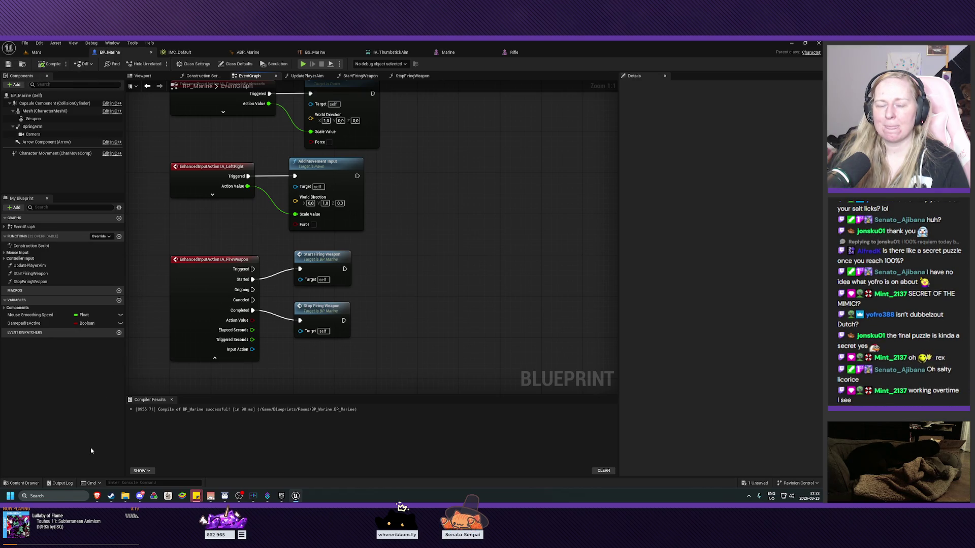
pyautogui.click(20, 483)
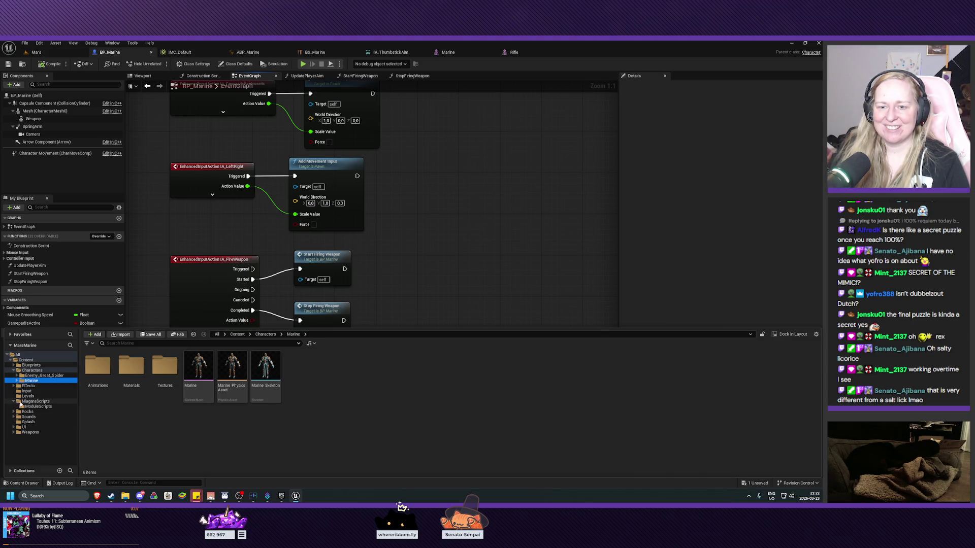
# Step: Browse to Effects > Weapons > Muzzle to find P_AssaultRifle_MF, then return to the FireWeapon event graph
pyautogui.doubleClick(31, 402)
pyautogui.click(13, 402)
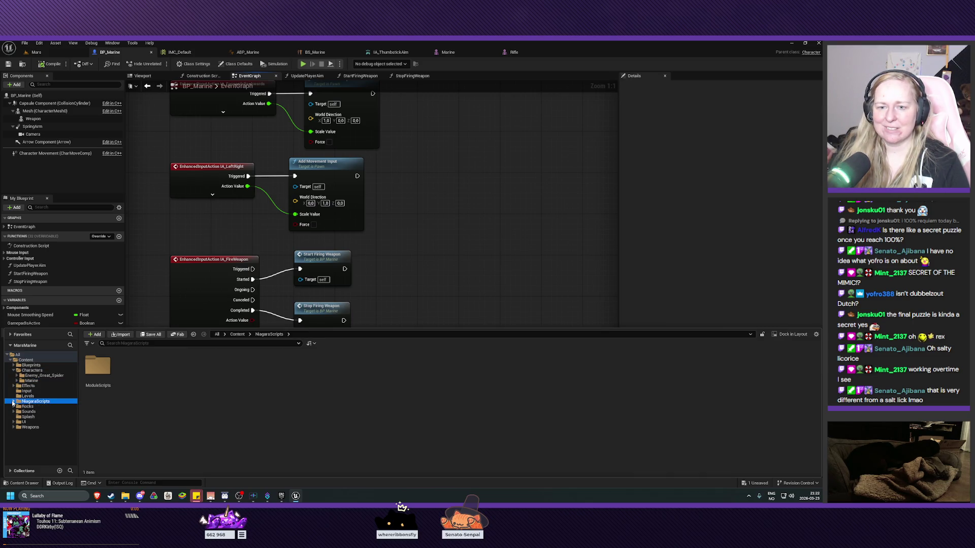
pyautogui.click(28, 386)
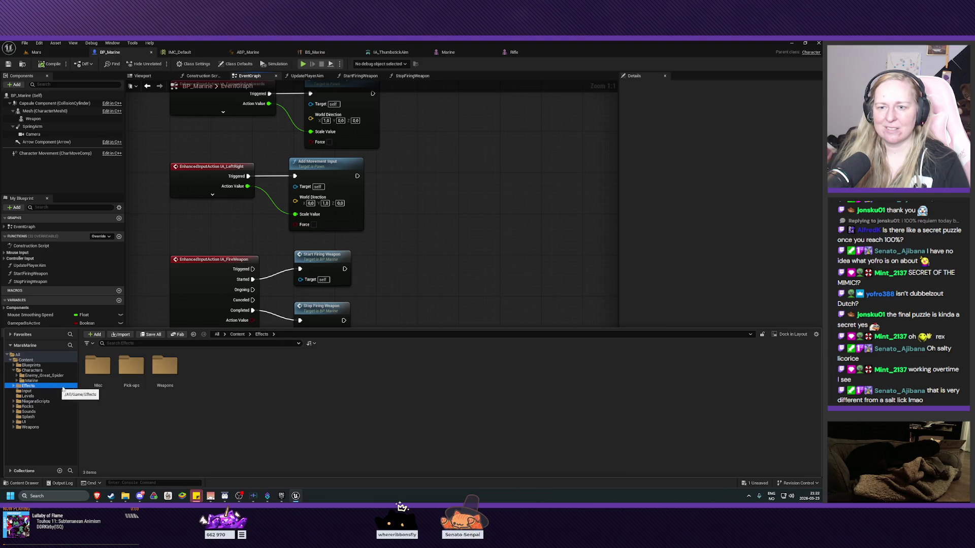
pyautogui.doubleClick(165, 367)
pyautogui.click(129, 376)
pyautogui.doubleClick(130, 376)
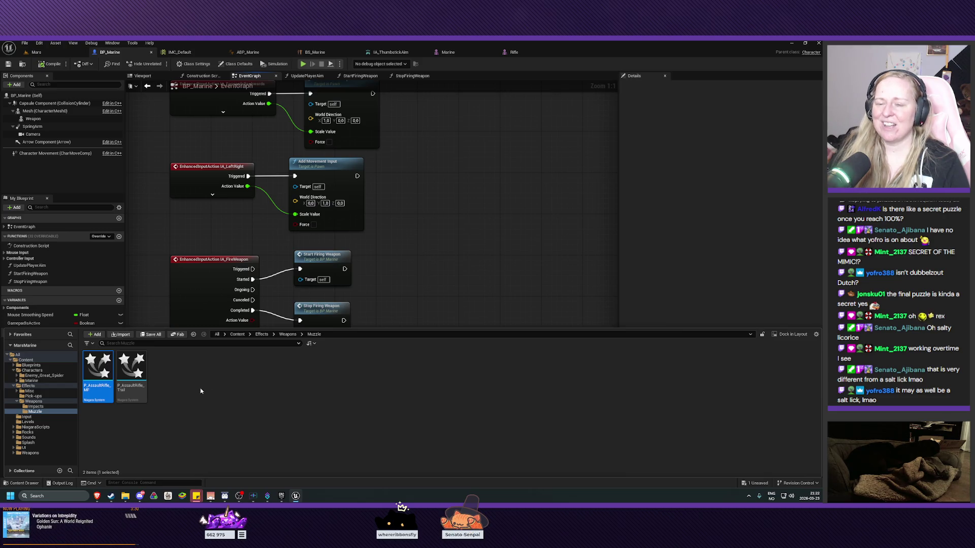
pyautogui.moveTo(438, 277)
pyautogui.mouseDown()
pyautogui.moveTo(431, 240)
pyautogui.moveTo(440, 254)
pyautogui.mouseUp()
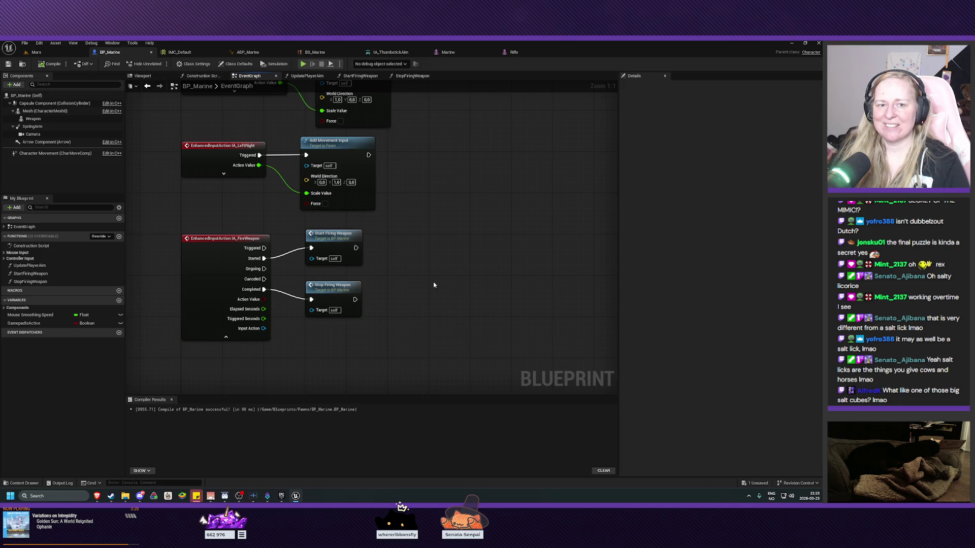
pyautogui.moveTo(429, 278); pyautogui.dragTo(440, 278)
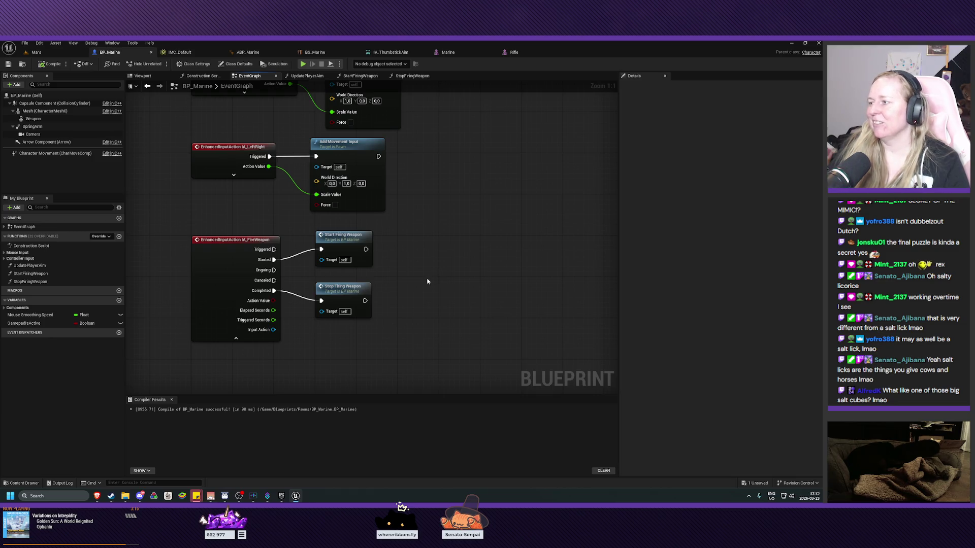
pyautogui.moveTo(398, 250); pyautogui.dragTo(388, 251)
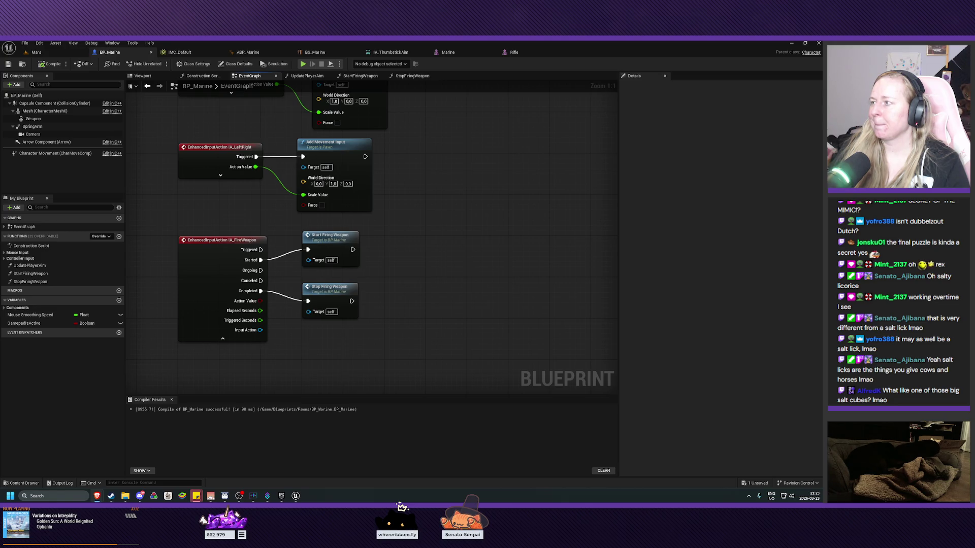
# Step: Add a P_AssaultRifle_MF Niagara Particle System component, found by searching 'assault'
pyautogui.click(16, 84)
pyautogui.write('assault')
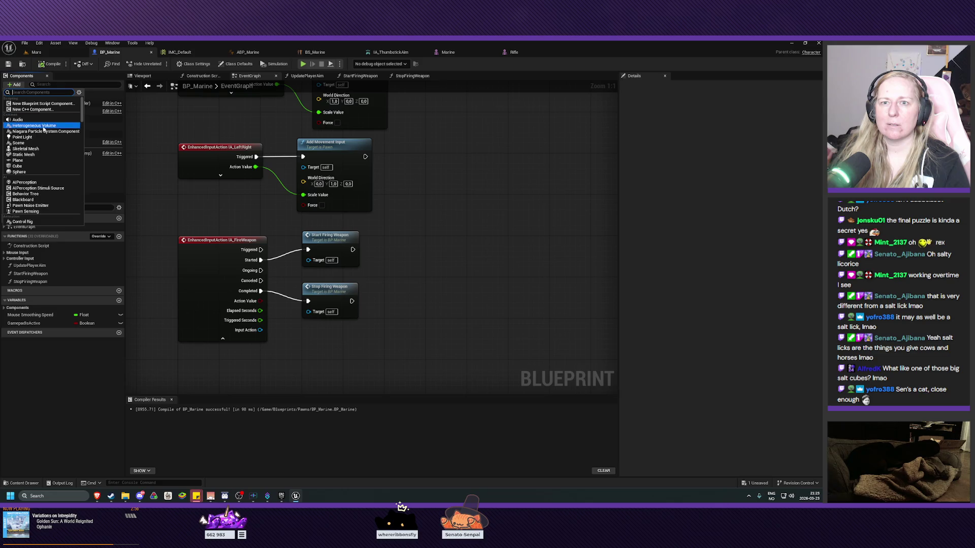
pyautogui.click(41, 125)
pyautogui.press('Return')
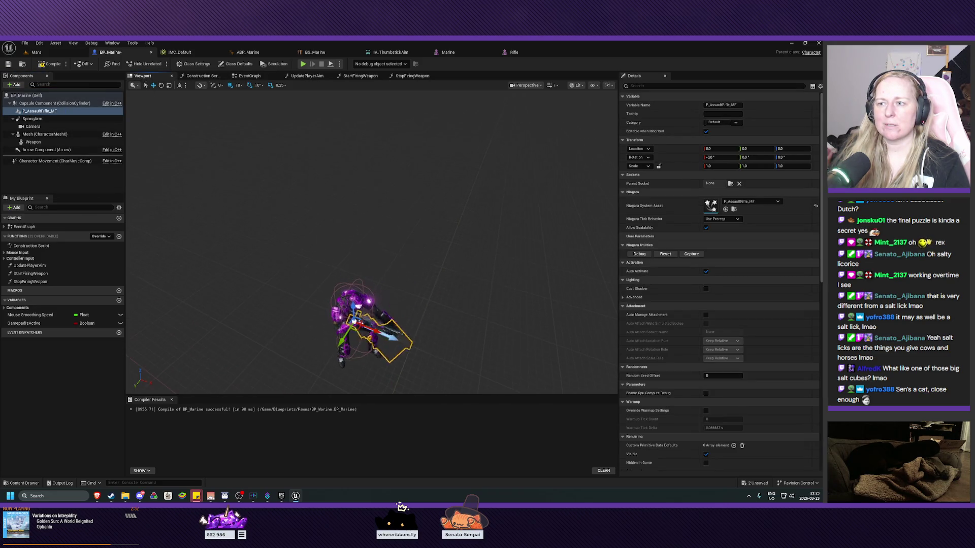
# Step: Parent the new muzzle-flash component under the Weapon component
pyautogui.scroll(5, 364, 284)
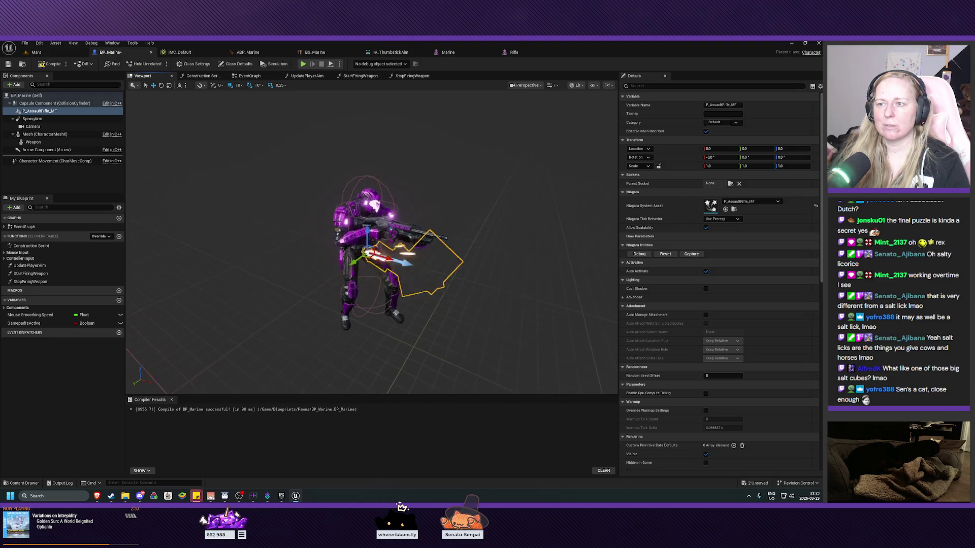
pyautogui.scroll(3, 377, 298)
pyautogui.moveTo(377, 297)
pyautogui.mouseDown()
pyautogui.moveTo(376, 325)
pyautogui.moveTo(376, 299)
pyautogui.moveTo(355, 297)
pyautogui.moveTo(386, 297)
pyautogui.moveTo(365, 299)
pyautogui.mouseUp()
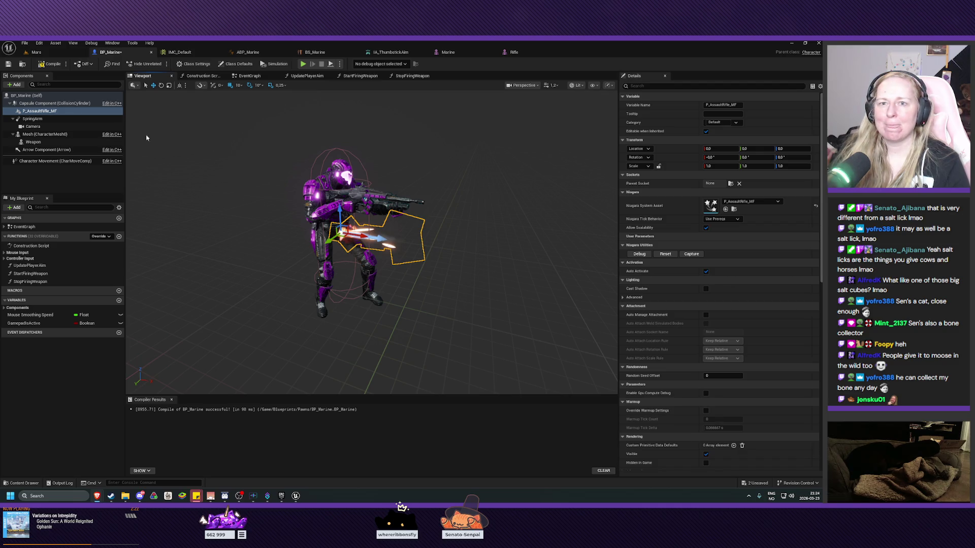
pyautogui.moveTo(40, 113); pyautogui.dragTo(33, 135)
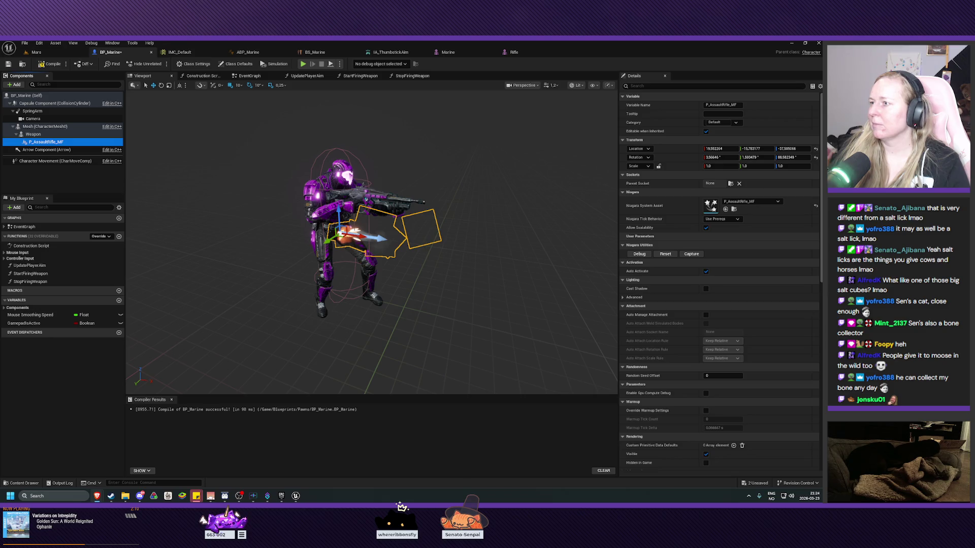
# Step: Attach the muzzle flash to MuzzleFlashSocket with Location and Rotation reset to 0
pyautogui.click(730, 183)
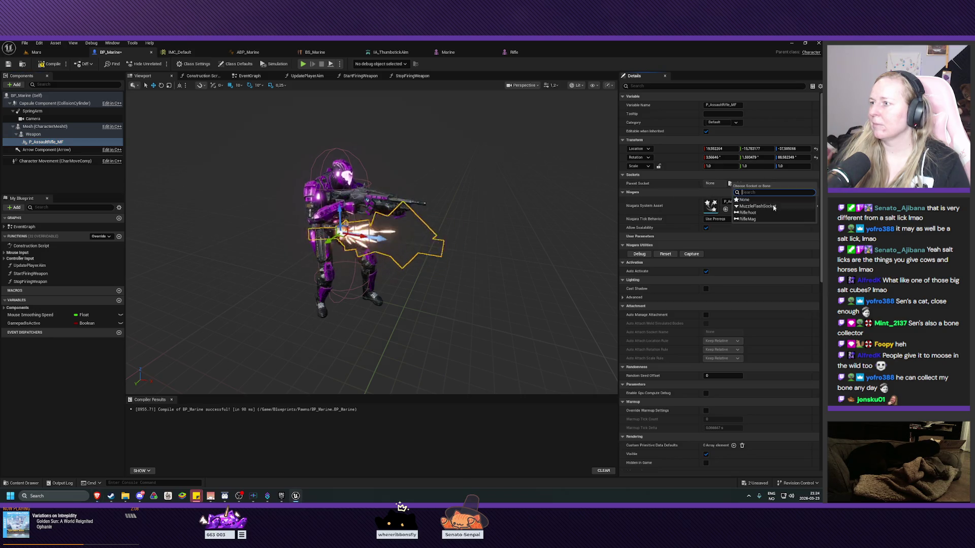
pyautogui.click(757, 206)
pyautogui.click(816, 149)
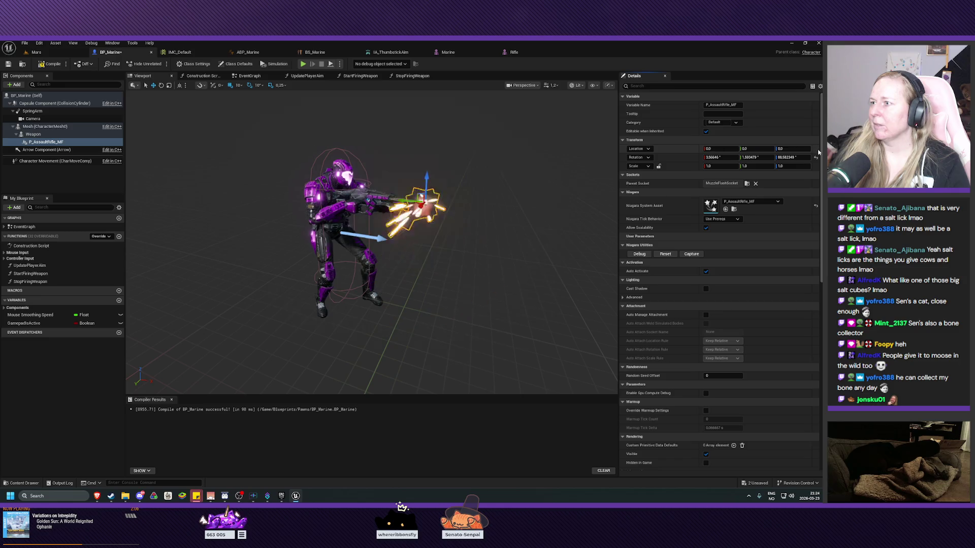
pyautogui.click(816, 158)
pyautogui.scroll(5, 372, 242)
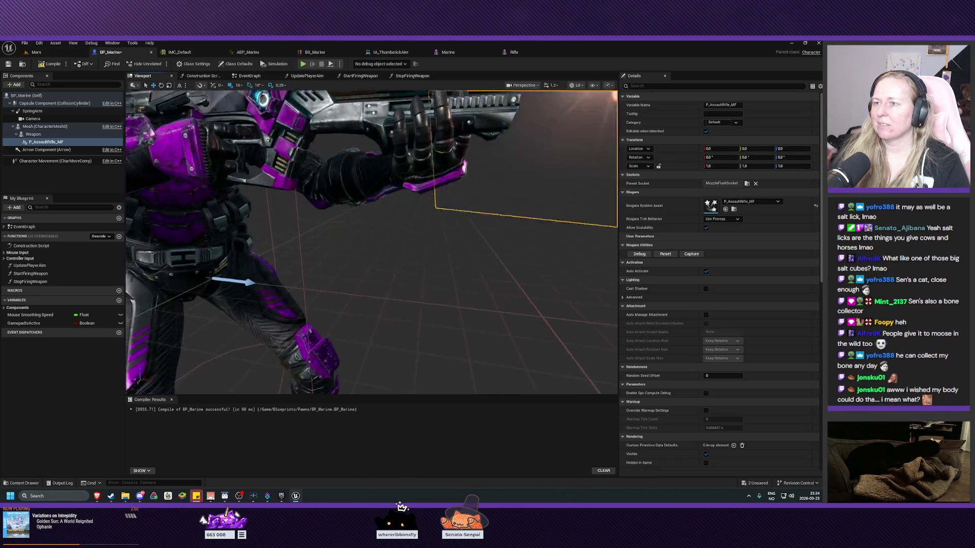
pyautogui.scroll(-5, 371, 242)
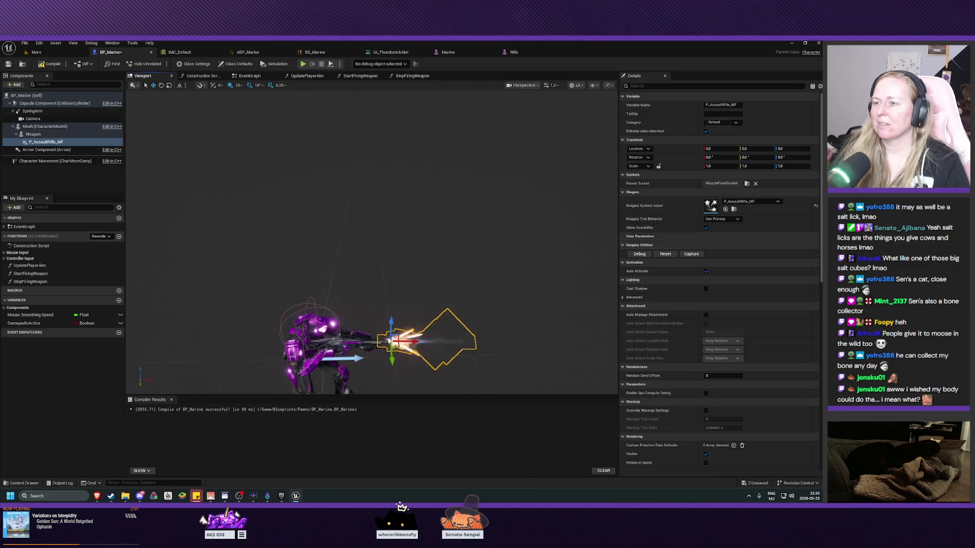
pyautogui.moveTo(371, 242); pyautogui.dragTo(372, 208)
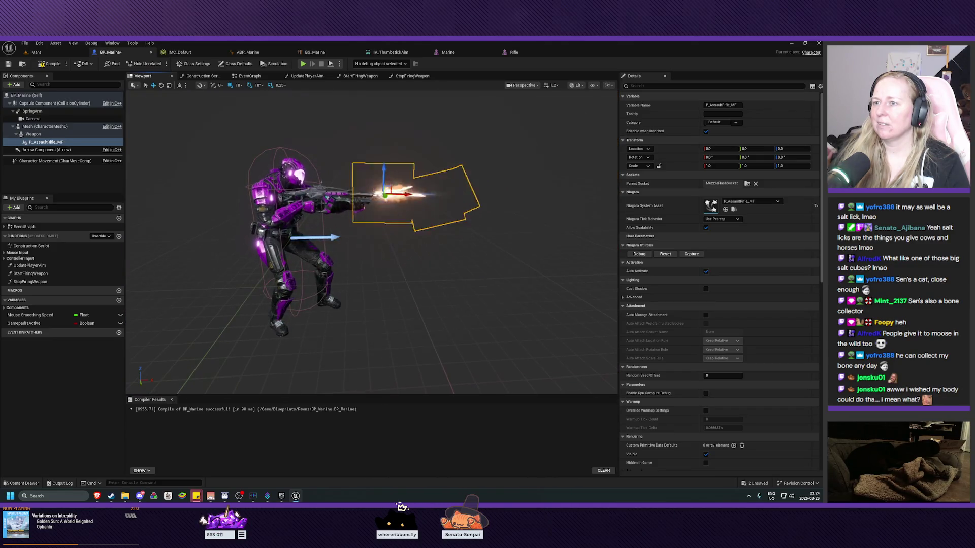
# Step: Compile and save BP_Marine
pyautogui.click(49, 67)
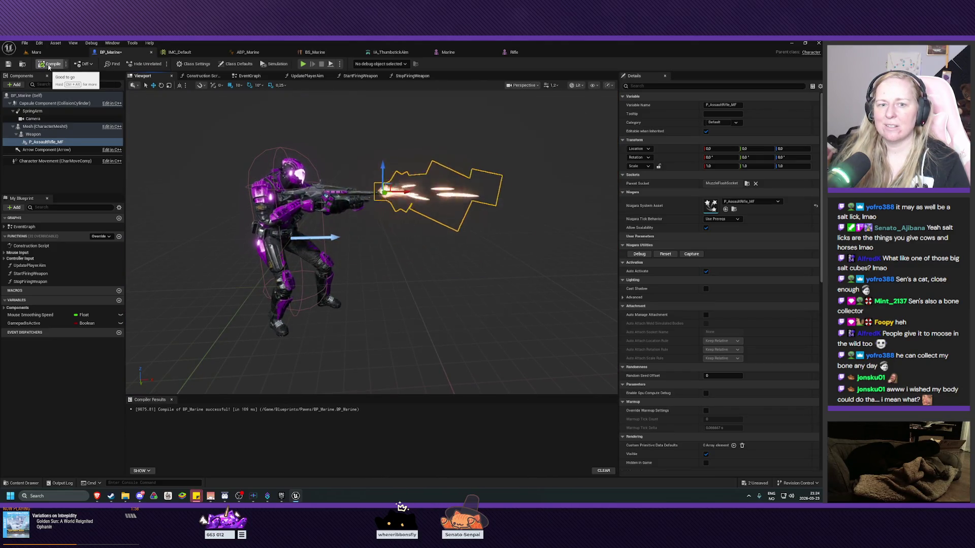
pyautogui.click(8, 64)
pyautogui.scroll(6, 224, 210)
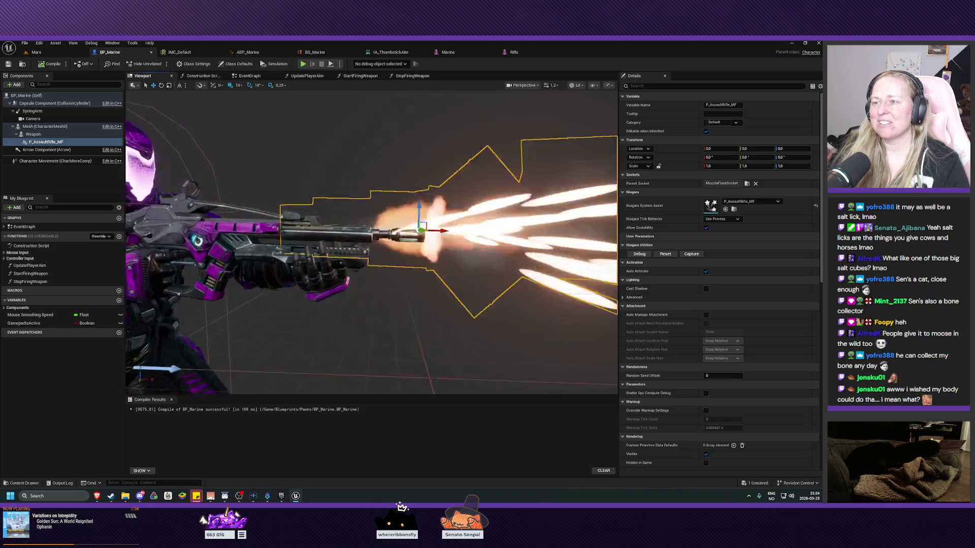
pyautogui.scroll(-6, 372, 242)
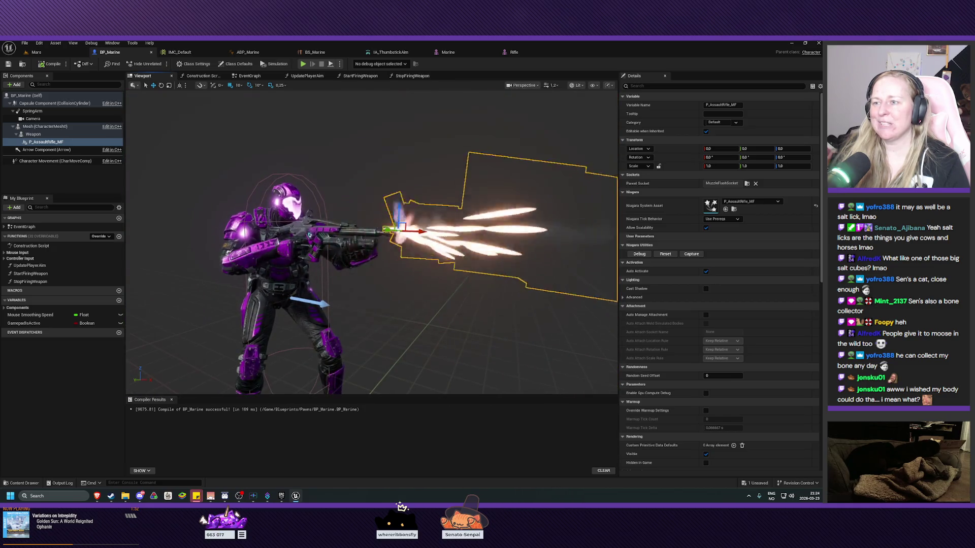
pyautogui.scroll(2, 372, 242)
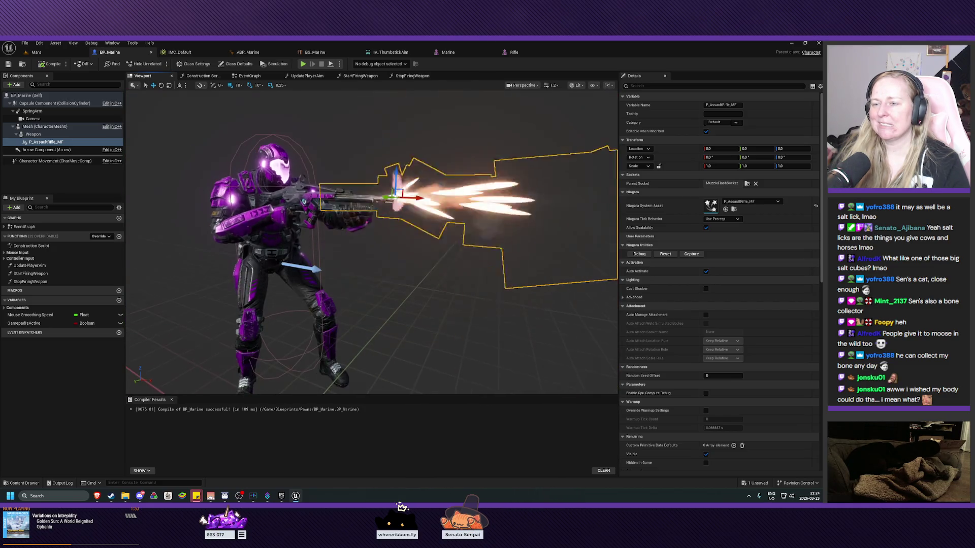
pyautogui.scroll(5, 371, 242)
pyautogui.scroll(-4, 372, 242)
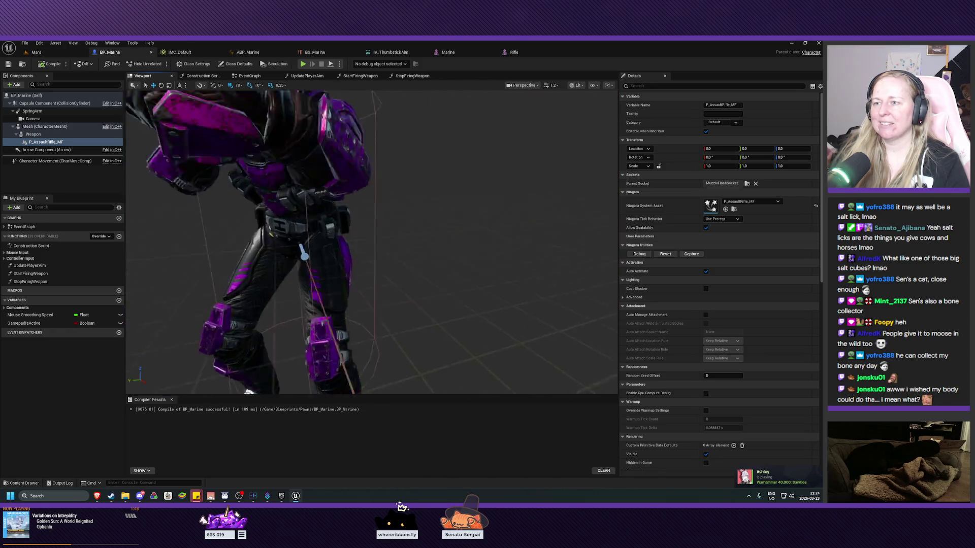
pyautogui.scroll(-5, 372, 242)
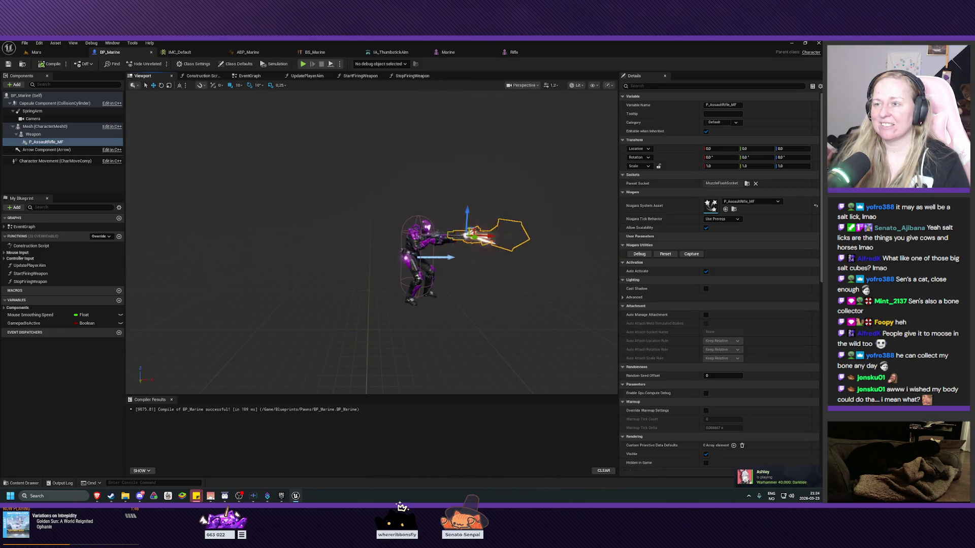
pyautogui.scroll(5, 372, 242)
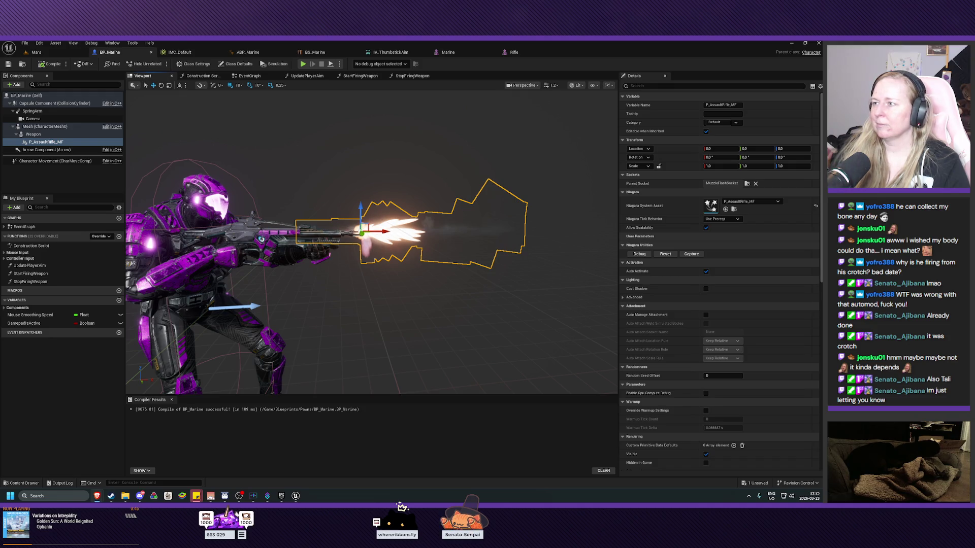
# Step: Uncheck Auto Activate on P_AssaultRifle_MF and switch to the StartFiringWeapon function graph
pyautogui.click(706, 271)
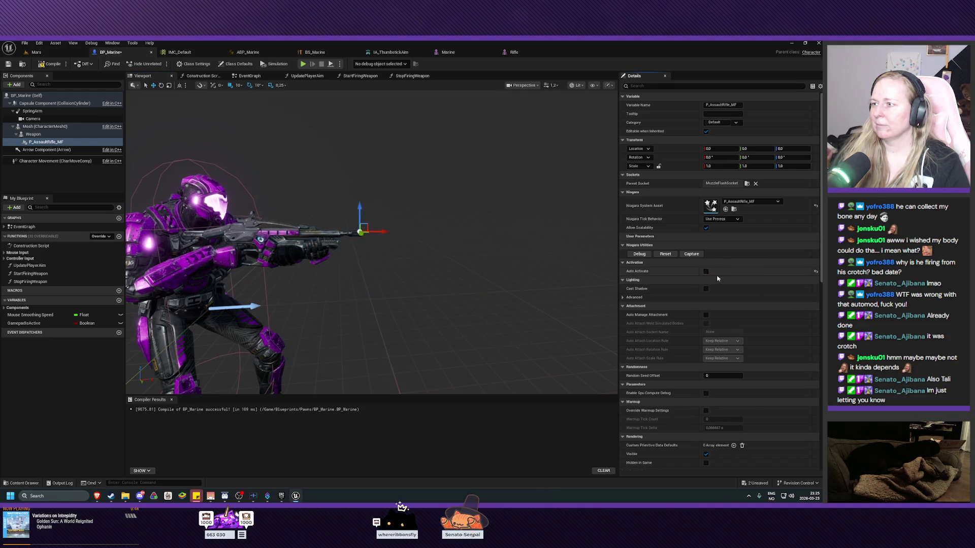
pyautogui.moveTo(514, 272); pyautogui.dragTo(513, 272)
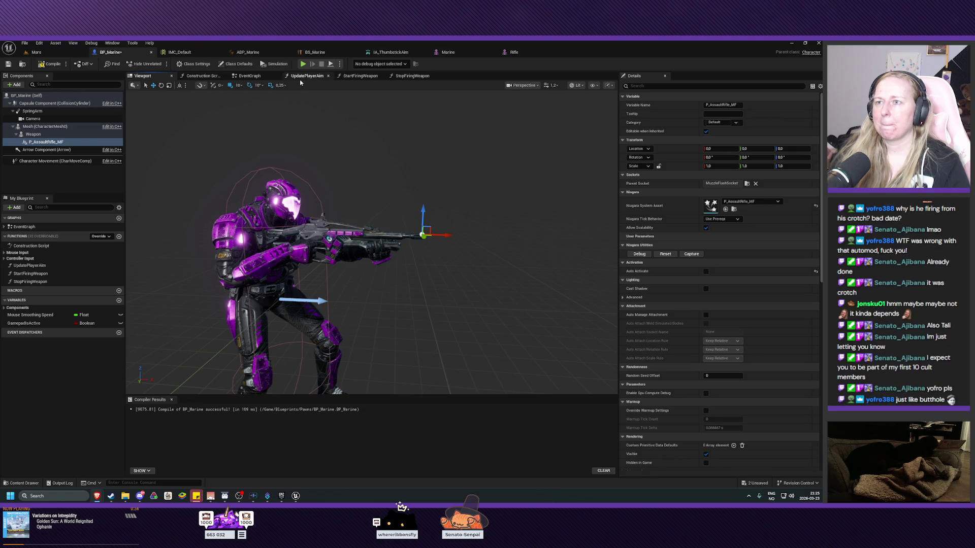
pyautogui.click(359, 75)
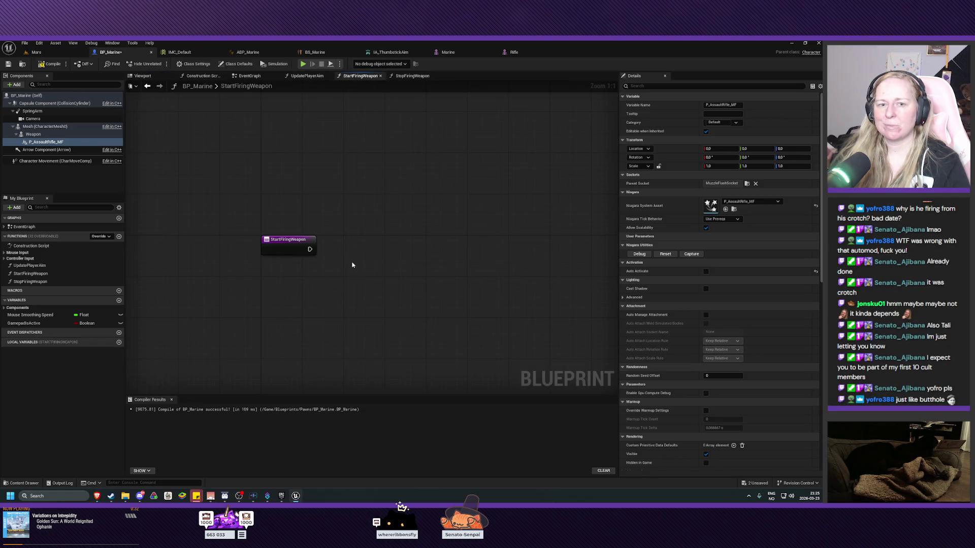
# Step: Compile BP_Marine with F7 and save it with Ctrl+S from the StartFiringWeapon graph
pyautogui.moveTo(361, 248)
pyautogui.mouseDown()
pyautogui.moveTo(359, 238)
pyautogui.moveTo(367, 259)
pyautogui.moveTo(365, 246)
pyautogui.mouseUp()
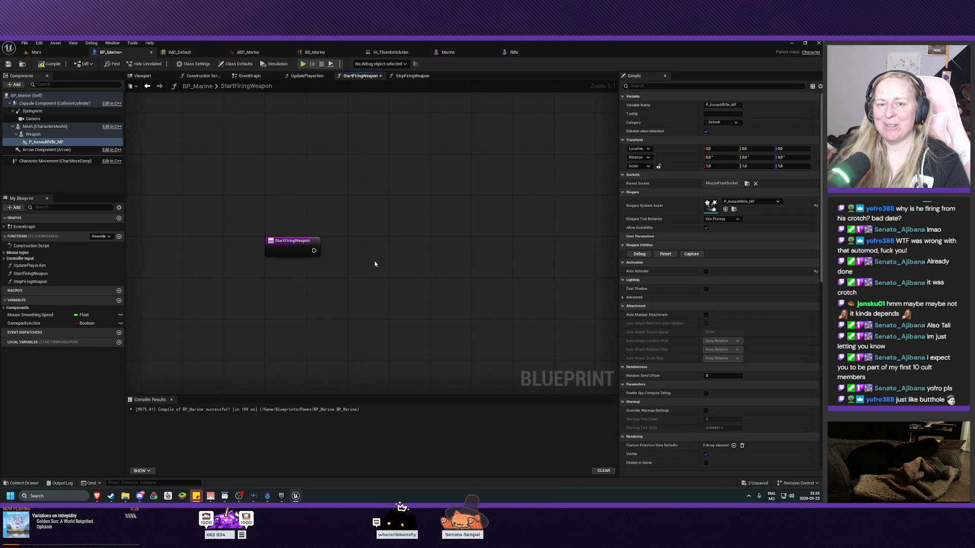
pyautogui.moveTo(375, 264)
pyautogui.mouseDown()
pyautogui.moveTo(376, 254)
pyautogui.moveTo(376, 267)
pyautogui.mouseUp()
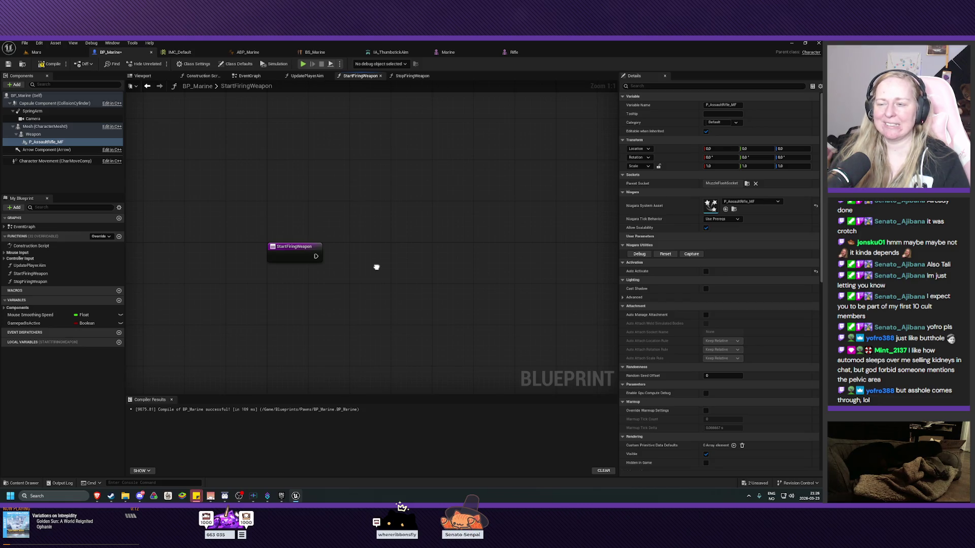
pyautogui.moveTo(376, 267); pyautogui.dragTo(385, 251)
pyautogui.press('F7')
pyautogui.hotkey('ctrl', 's')
pyautogui.moveTo(290, 216)
pyautogui.mouseDown()
pyautogui.moveTo(291, 200)
pyautogui.moveTo(299, 226)
pyautogui.mouseUp()
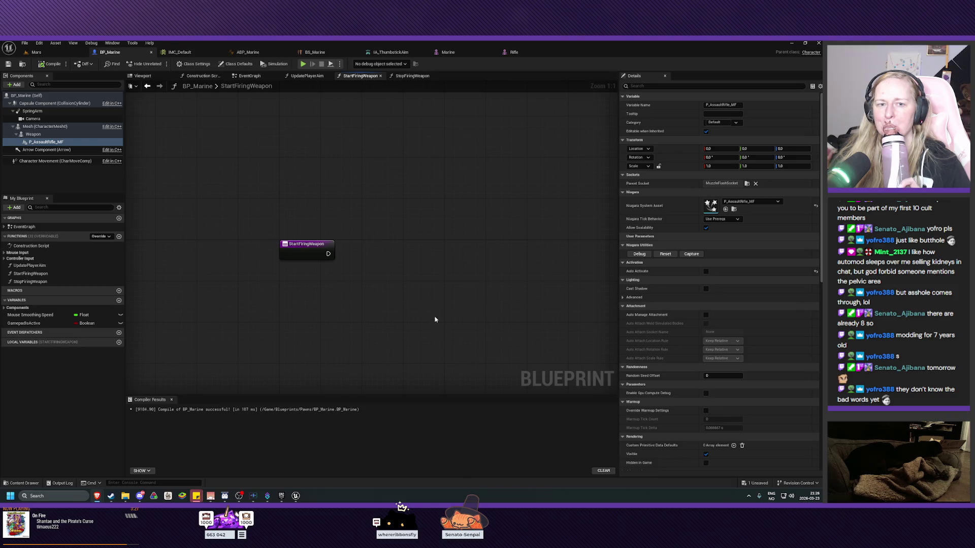
pyautogui.rightClick(370, 294)
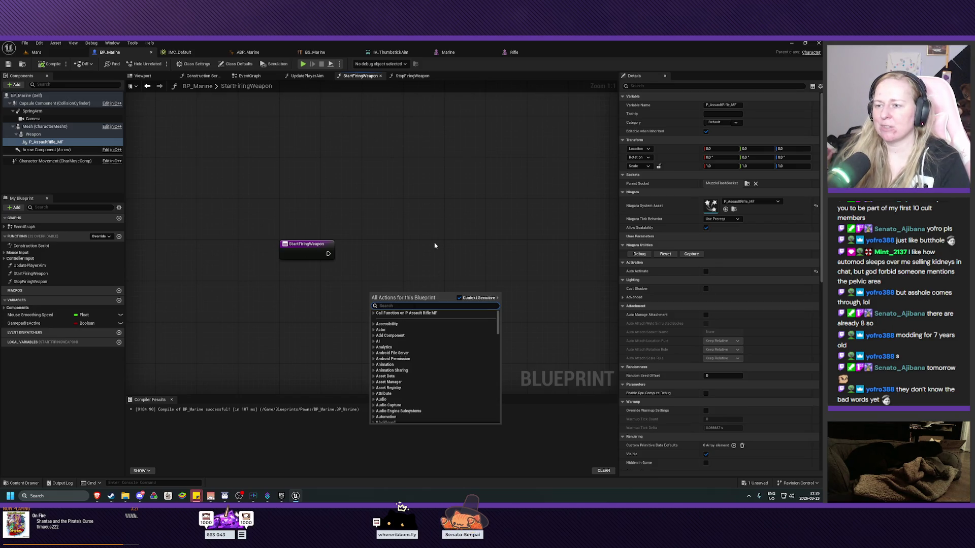
# Step: Search the action menu for 'niaga', then clear it and expand the Niagara category
pyautogui.write('niaga')
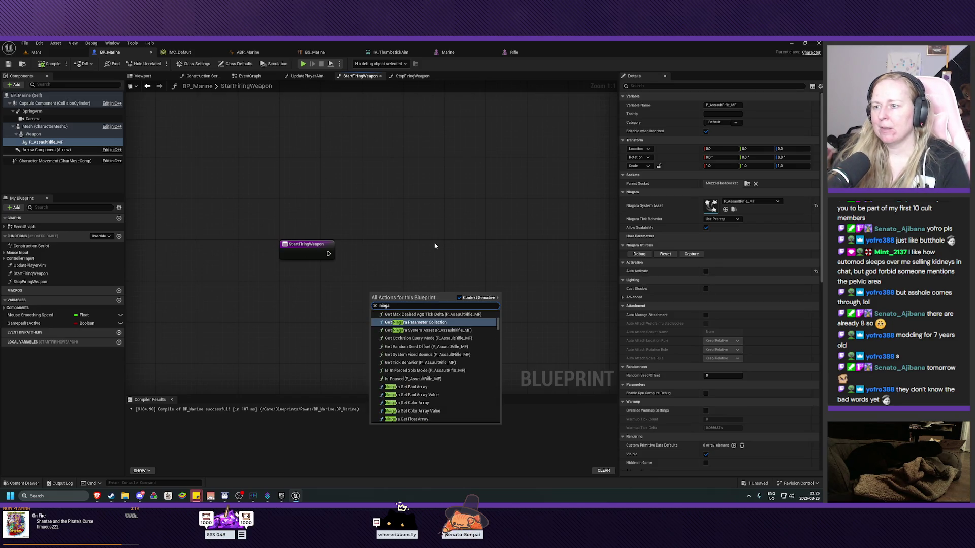
pyautogui.press('BackSpace')
pyautogui.press('BackSpace')
pyautogui.press('BackSpace')
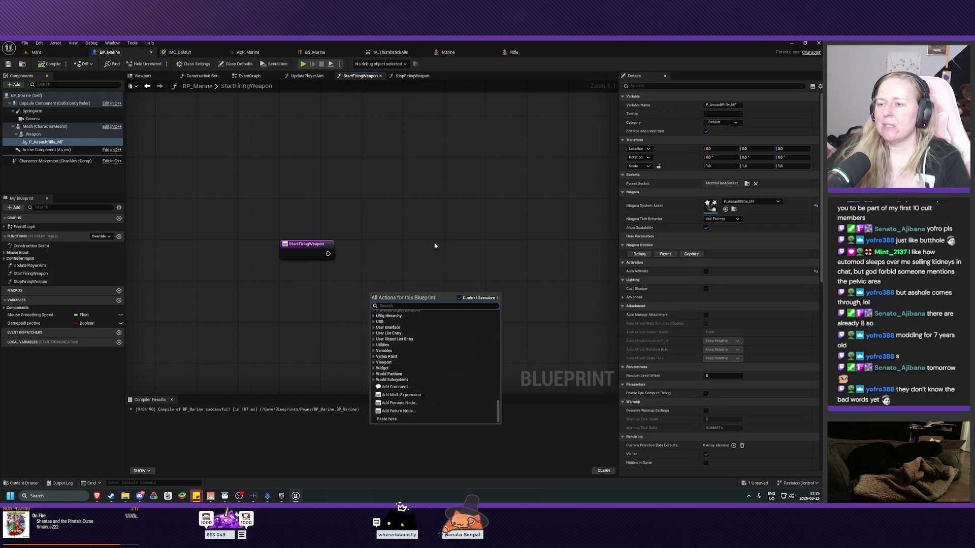
pyautogui.scroll(5, 418, 337)
pyautogui.scroll(10, 421, 337)
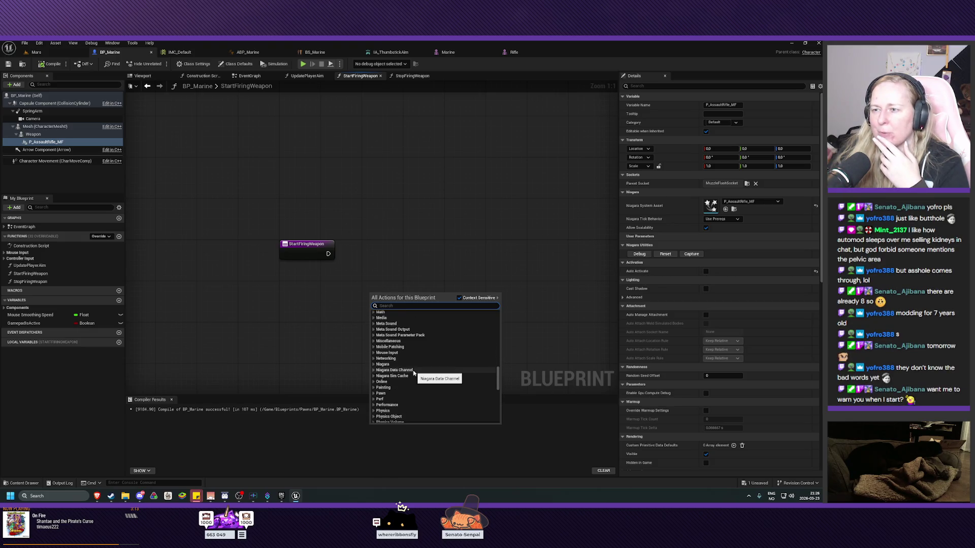
pyautogui.click(374, 366)
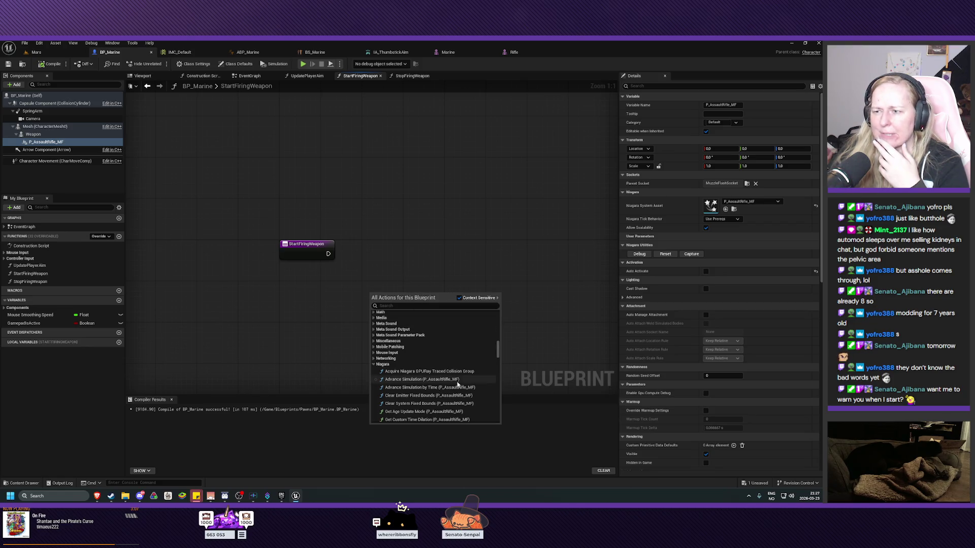
# Step: Scroll through the Niagara functions past Set Rendering Enabled
pyautogui.scroll(-1, 462, 389)
pyautogui.scroll(-1, 462, 389)
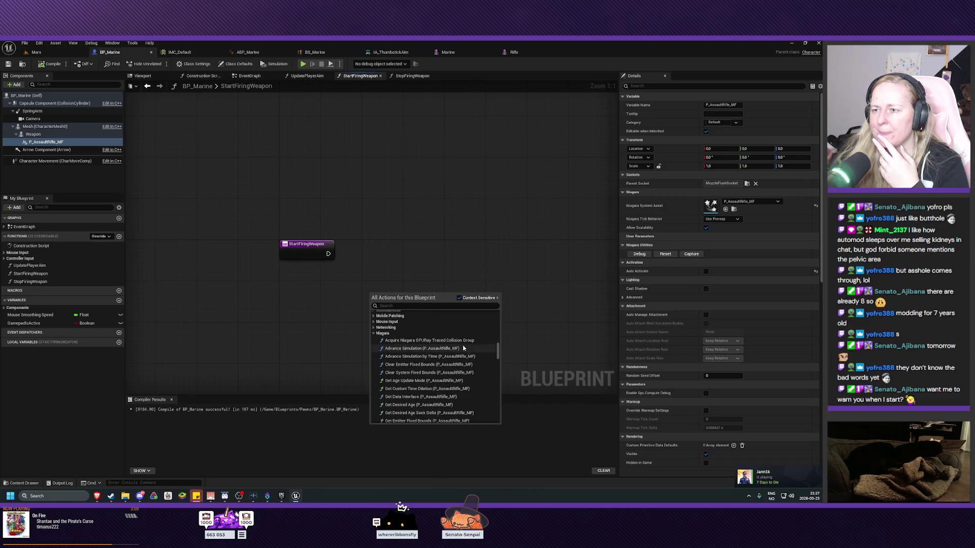
pyautogui.scroll(-1, 449, 375)
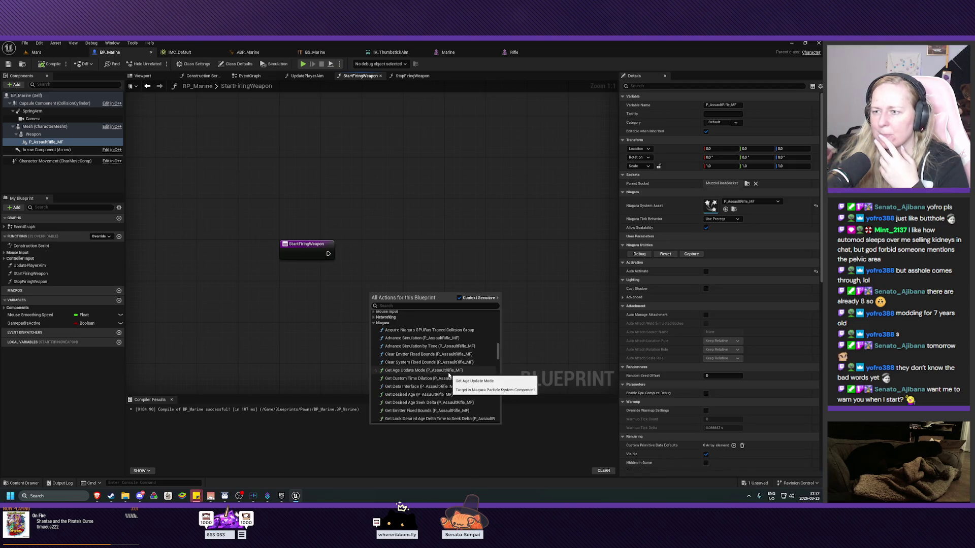
pyautogui.scroll(-1, 449, 375)
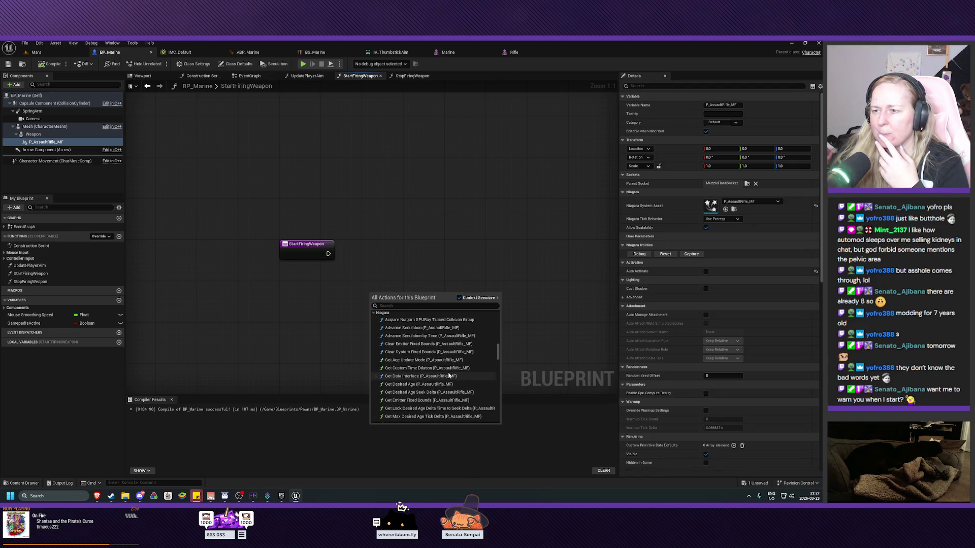
pyautogui.scroll(-1, 448, 376)
pyautogui.scroll(-4, 450, 377)
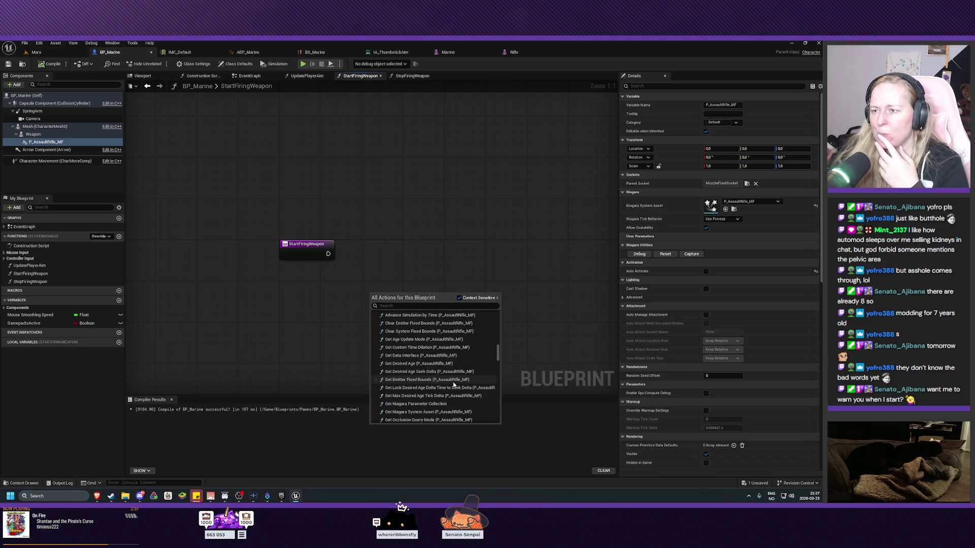
pyautogui.scroll(-3, 454, 385)
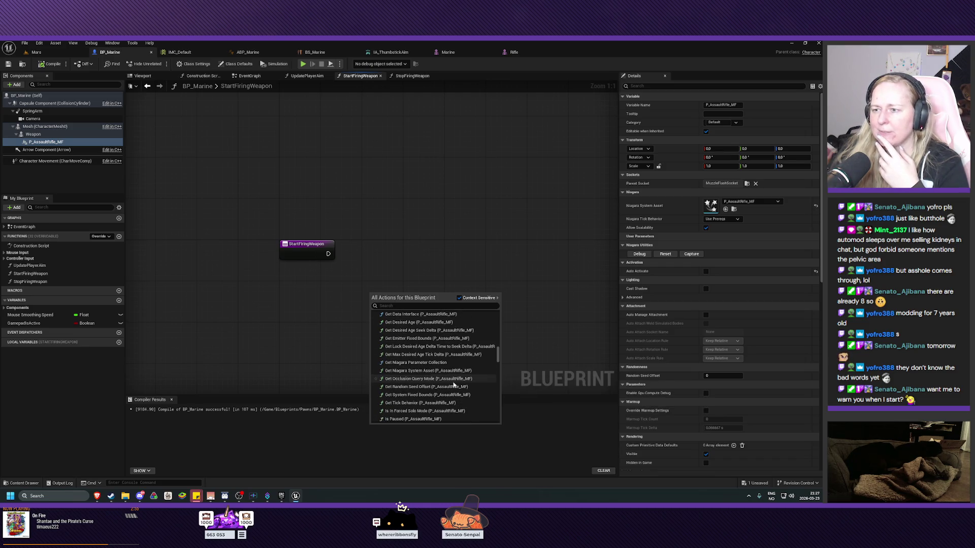
pyautogui.scroll(-3, 453, 385)
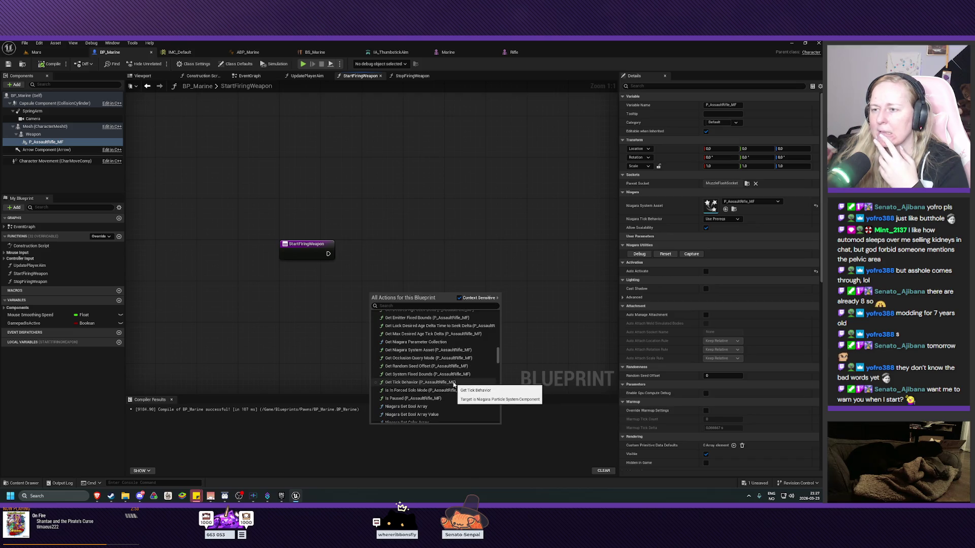
pyautogui.scroll(-3, 450, 401)
pyautogui.scroll(-3, 450, 401)
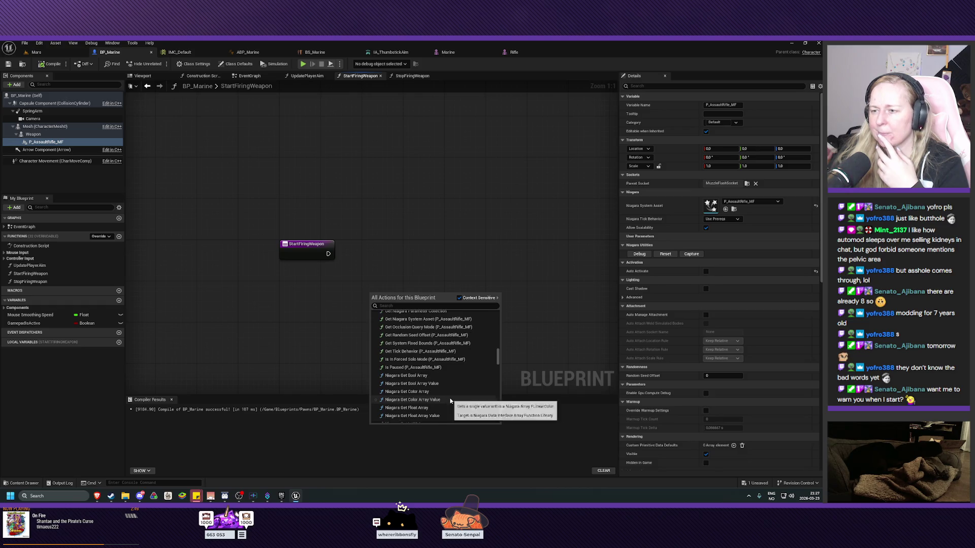
pyautogui.scroll(-5, 450, 401)
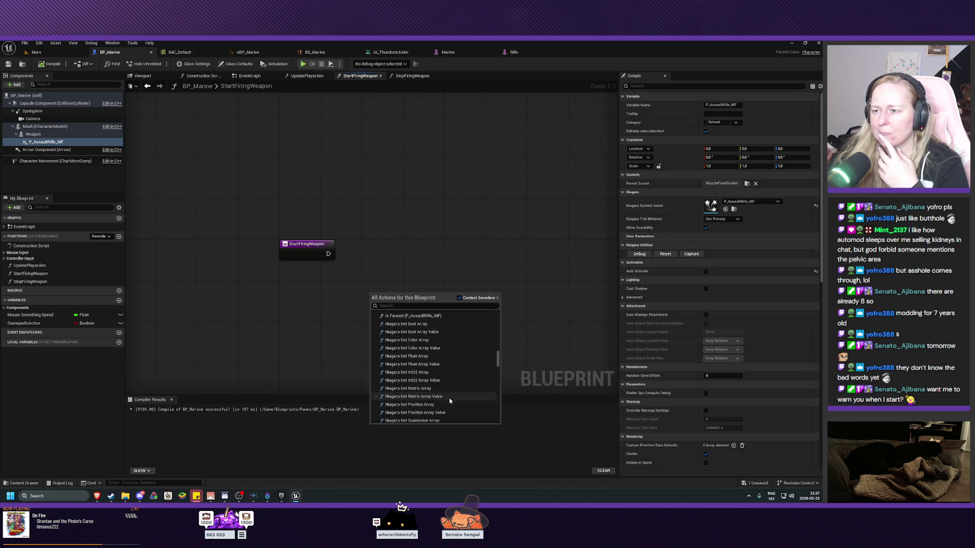
pyautogui.scroll(-5, 450, 401)
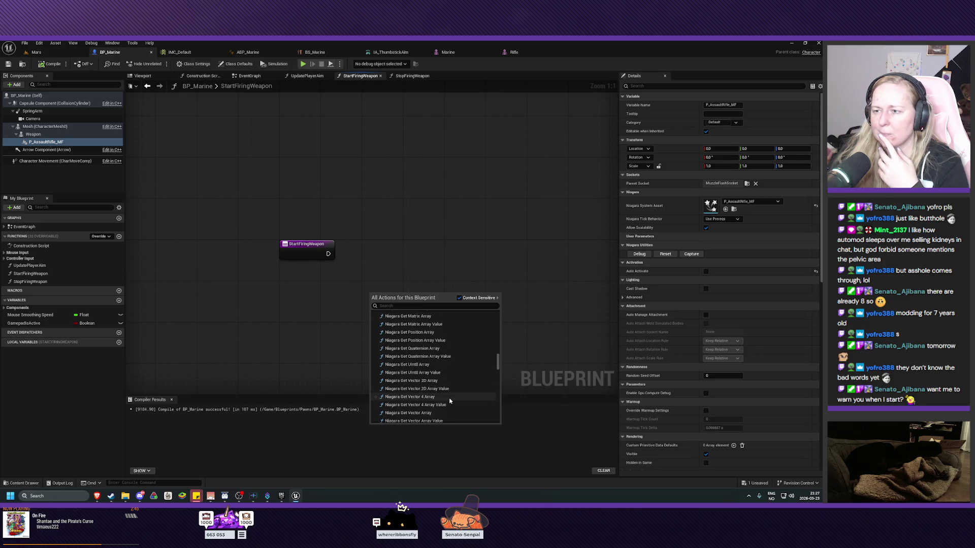
pyautogui.scroll(-5, 450, 401)
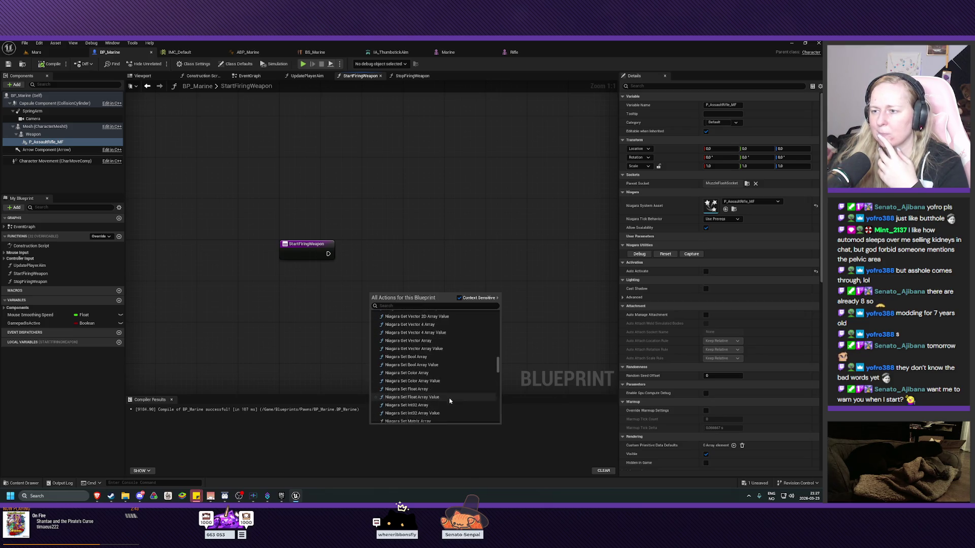
pyautogui.scroll(-1, 450, 401)
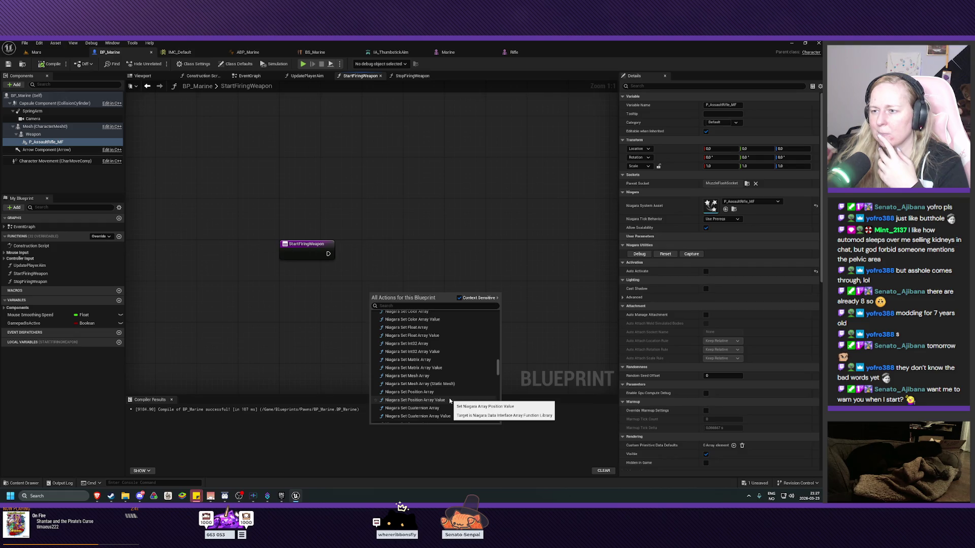
pyautogui.scroll(-6, 450, 401)
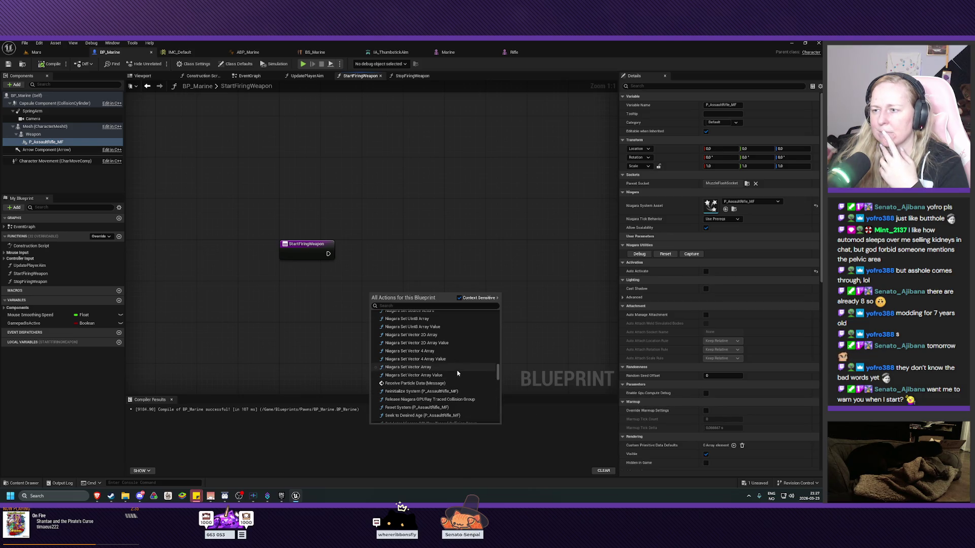
pyautogui.scroll(-1, 457, 373)
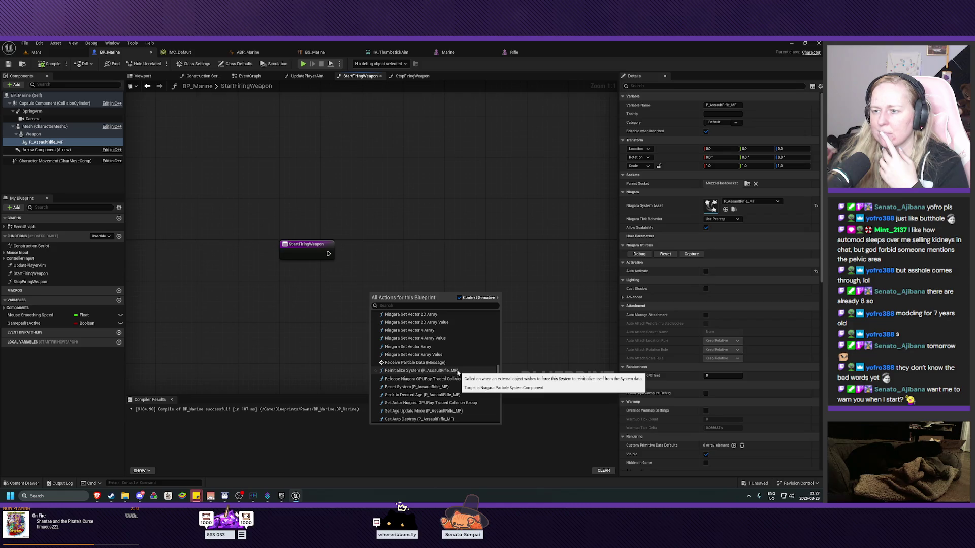
pyautogui.scroll(-1, 458, 373)
pyautogui.scroll(-1, 457, 373)
pyautogui.scroll(-1, 458, 373)
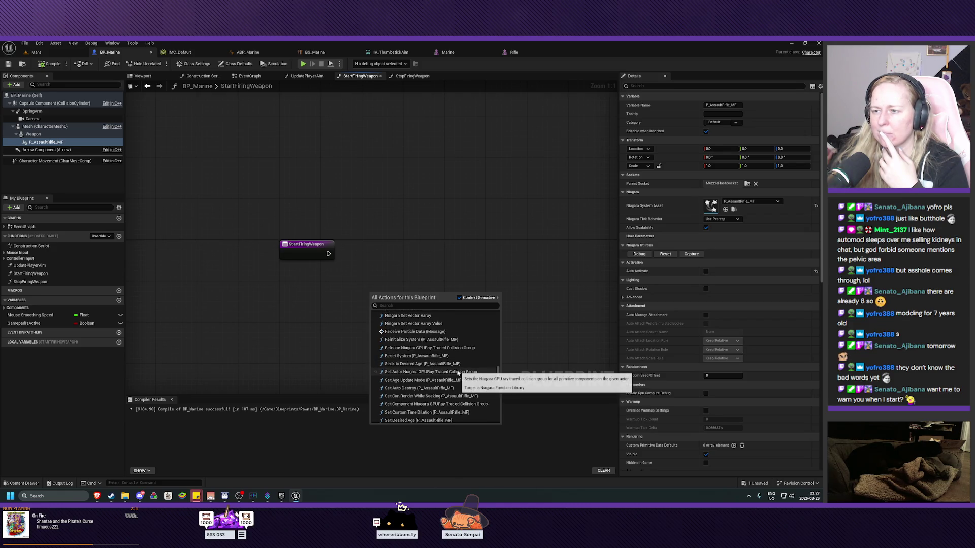
pyautogui.scroll(-1, 458, 373)
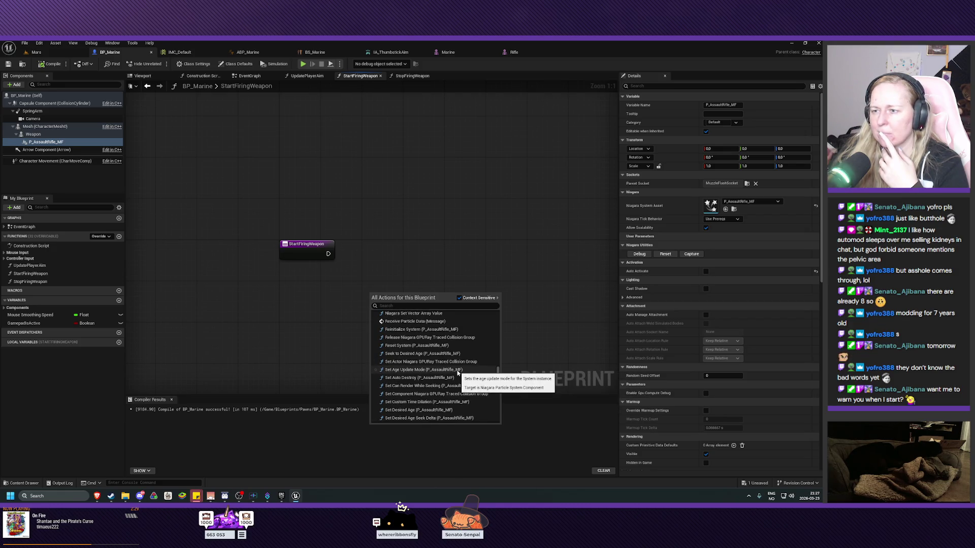
pyautogui.scroll(-1, 457, 373)
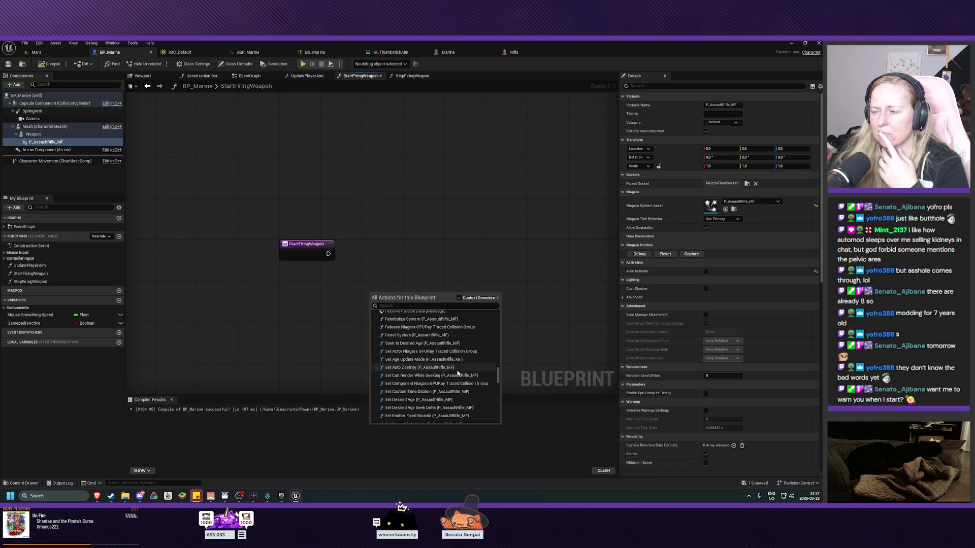
pyautogui.scroll(-1, 458, 374)
pyautogui.scroll(-1, 457, 373)
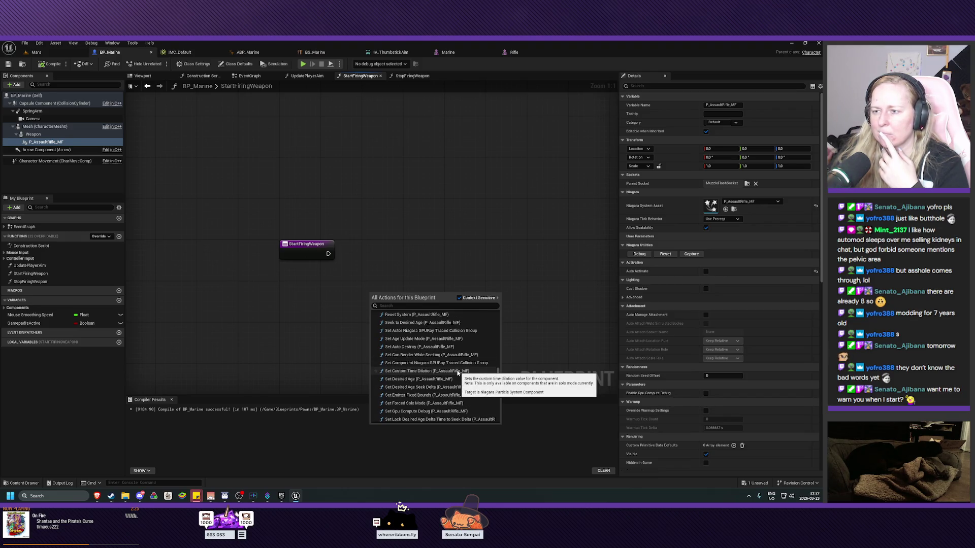
pyautogui.scroll(-1, 457, 373)
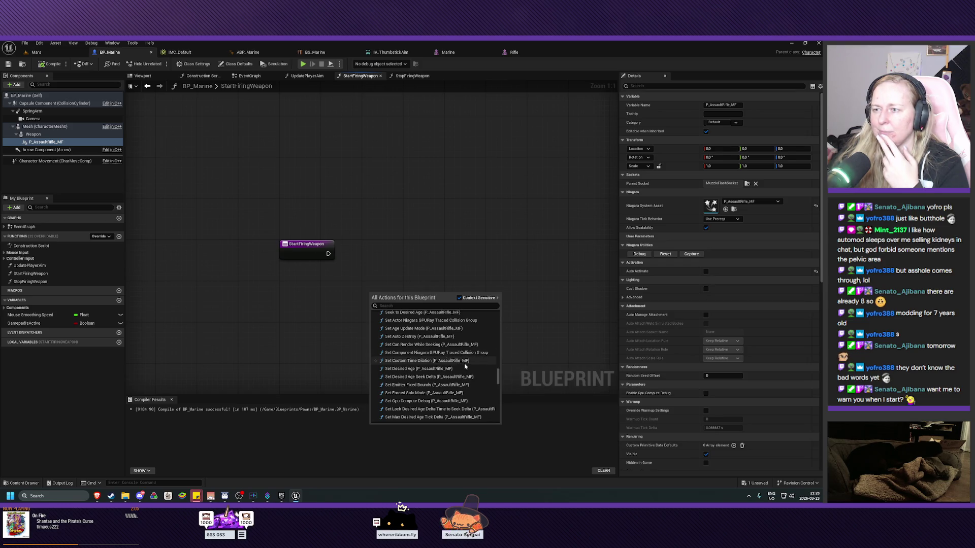
pyautogui.scroll(-1, 466, 392)
pyautogui.scroll(-8, 466, 392)
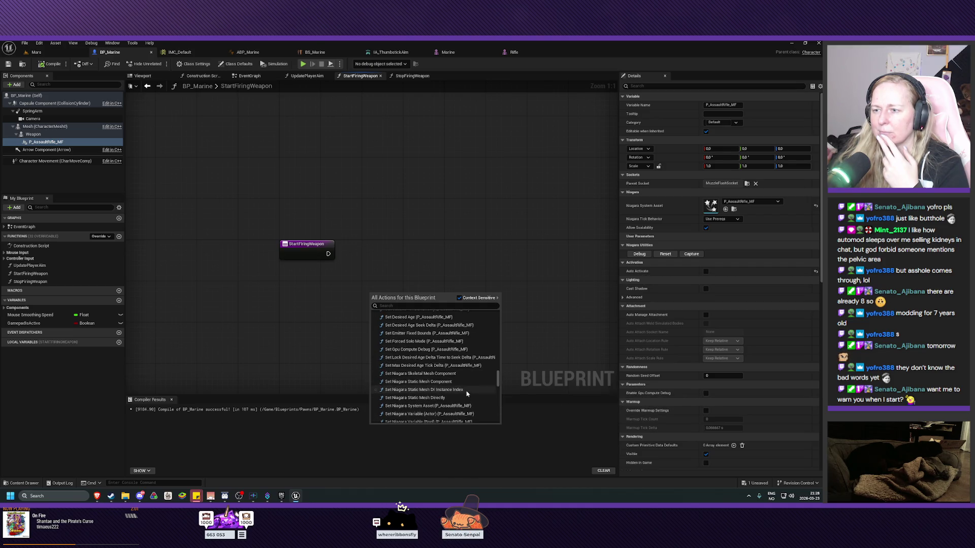
pyautogui.scroll(-5, 466, 393)
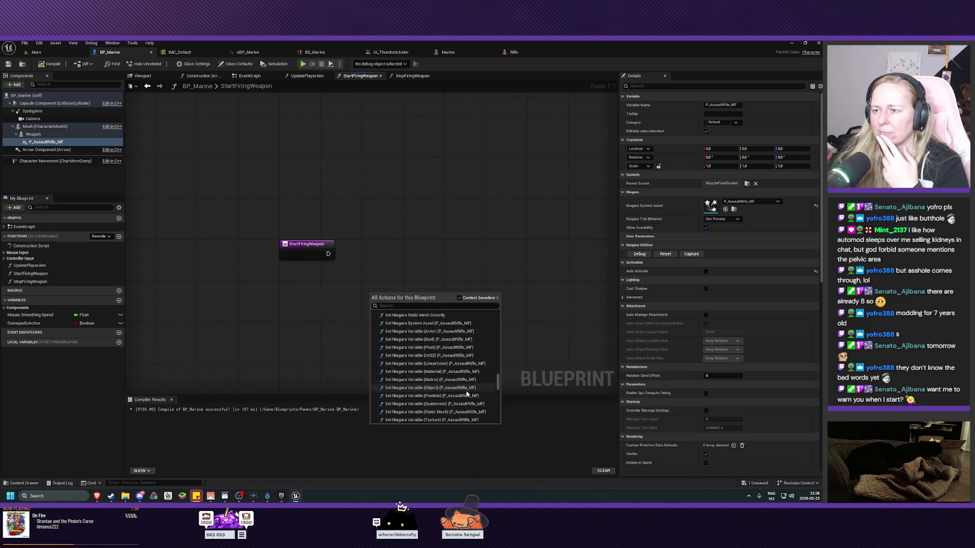
pyautogui.scroll(-5, 467, 393)
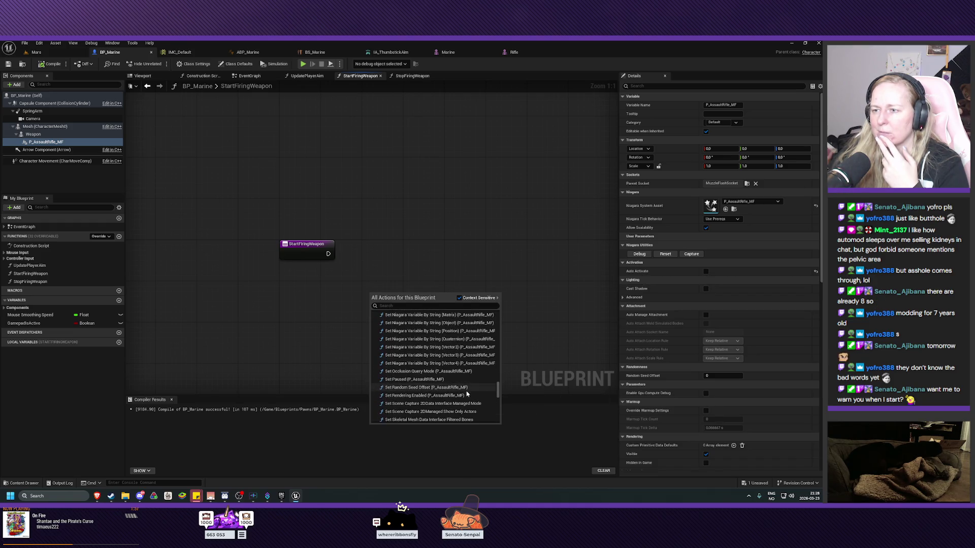
pyautogui.scroll(-3, 467, 393)
pyautogui.scroll(-2, 467, 394)
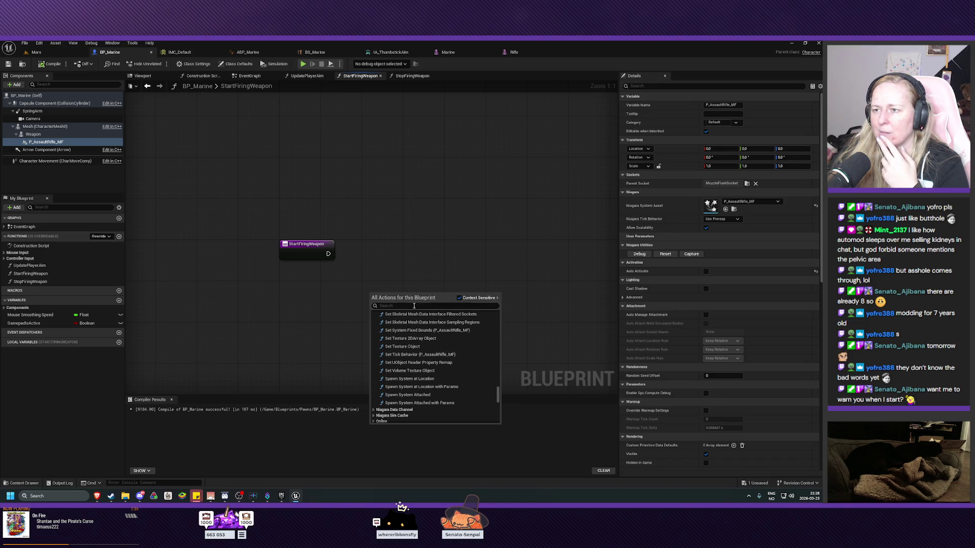
# Step: Try action searches 'niagara activa', 'niagara ena' and 'niagara star', then trim back to 'niagara'
pyautogui.write('niagara activ')
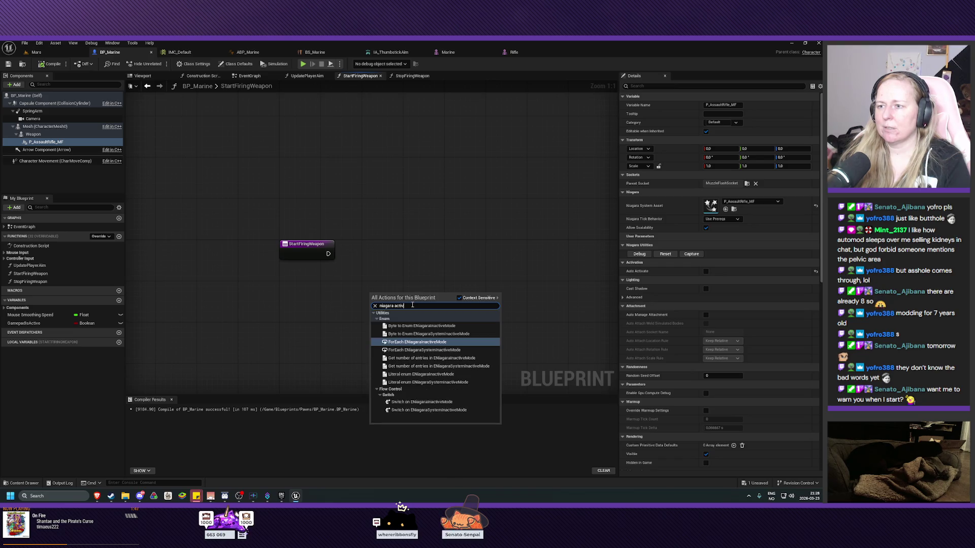
pyautogui.write('a')
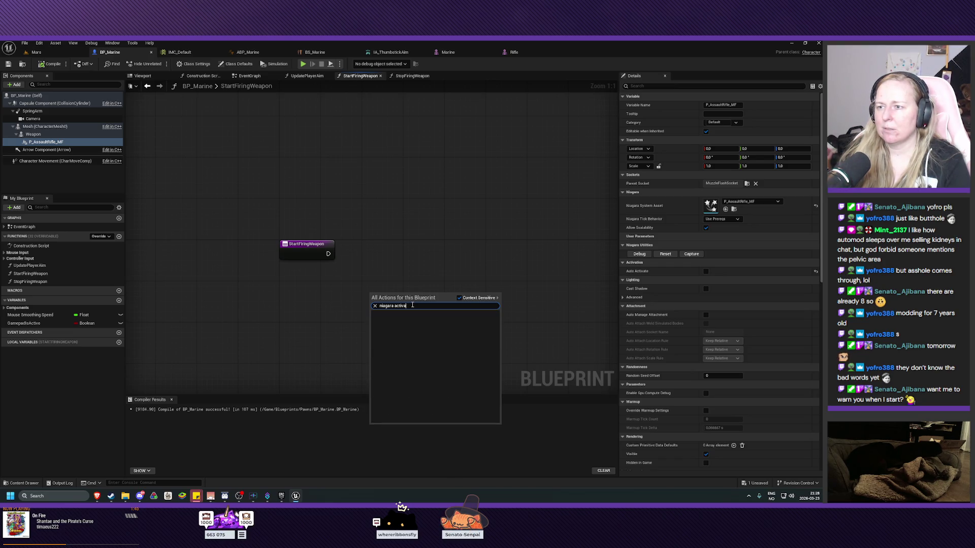
pyautogui.press('BackSpace')
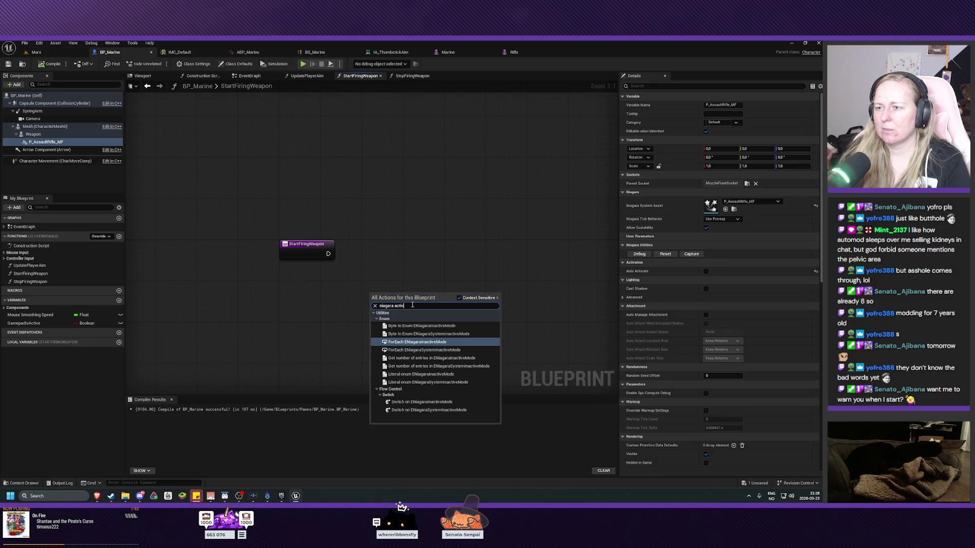
pyautogui.press('BackSpace')
pyautogui.press('BackSpace')
pyautogui.press('BackSpace')
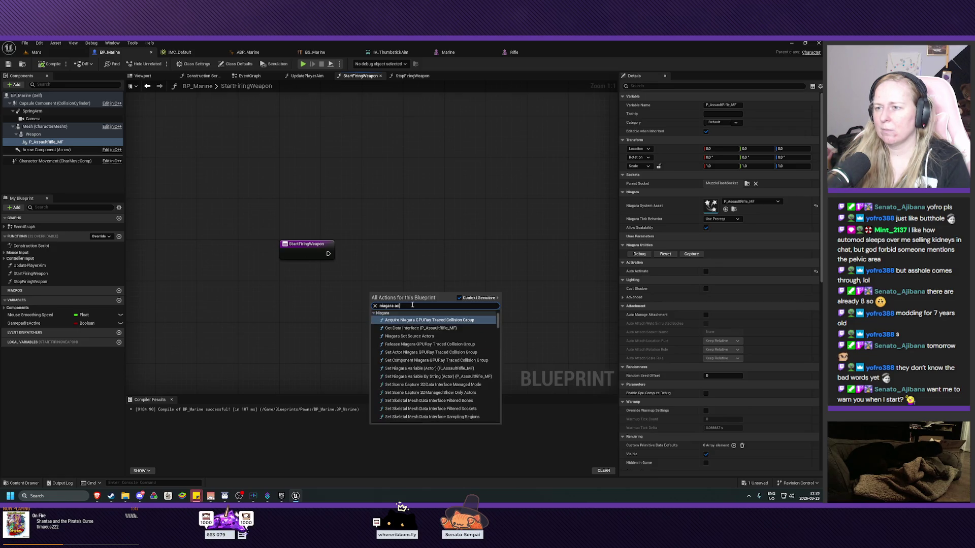
pyautogui.write('ena')
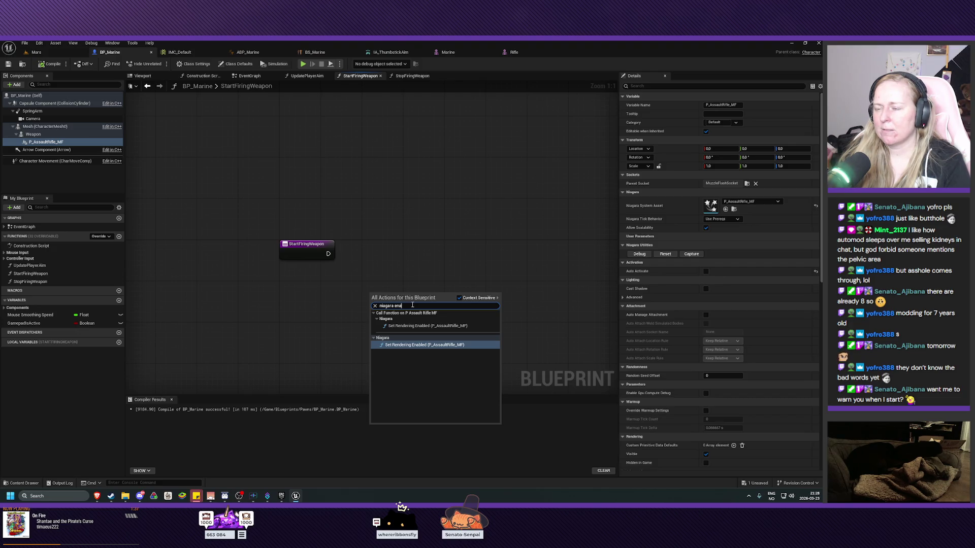
pyautogui.press('BackSpace')
pyautogui.press('BackSpace')
pyautogui.press('BackSpace')
pyautogui.write('star')
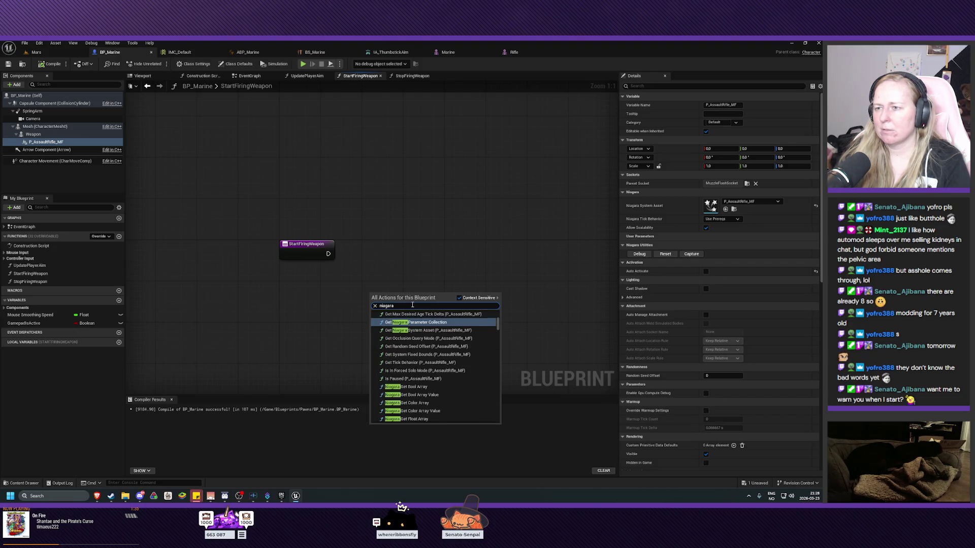
pyautogui.press('BackSpace')
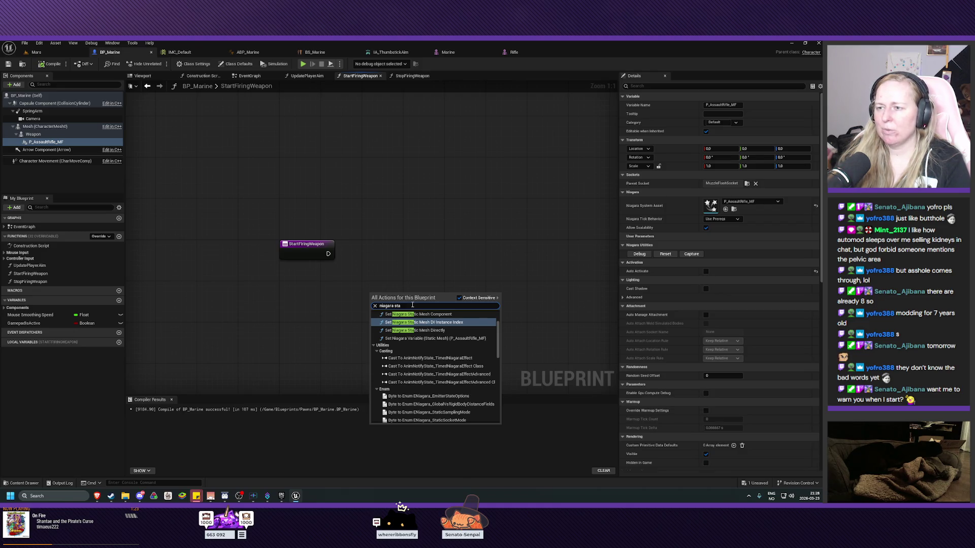
pyautogui.press('BackSpace')
pyautogui.press('BackSpace')
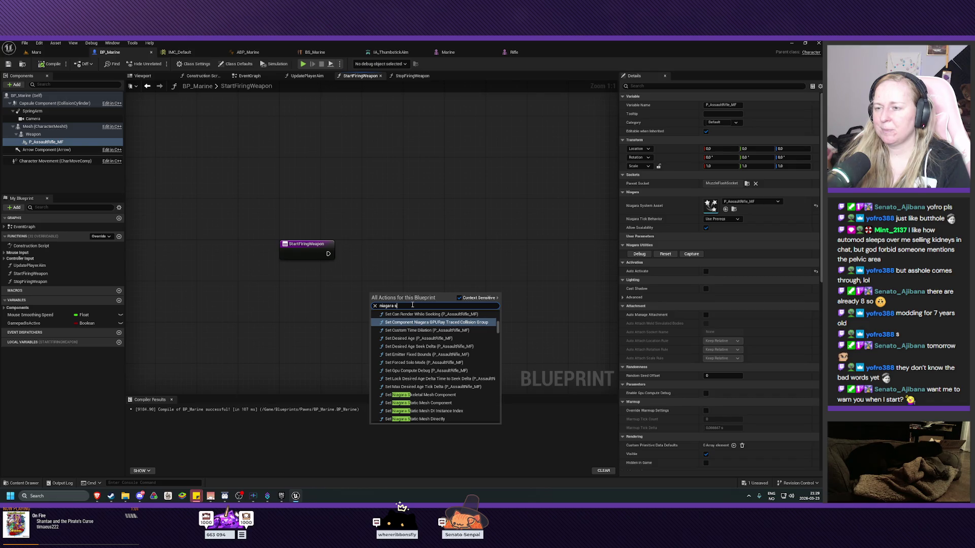
pyautogui.press('BackSpace')
pyautogui.press('BackSpace')
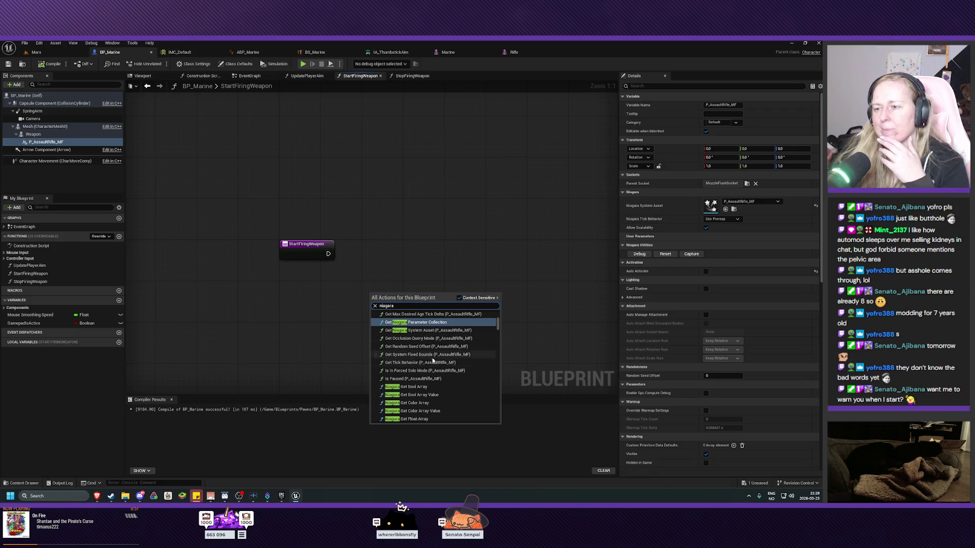
pyautogui.scroll(-2, 445, 374)
# Step: Scroll through all Niagara results, then dismiss the action menu without adding a node
pyautogui.scroll(-2, 449, 377)
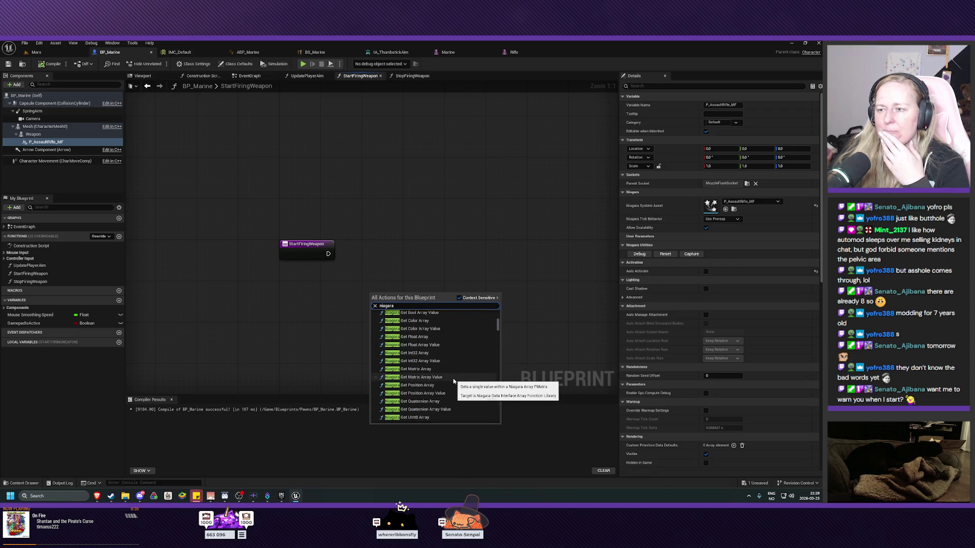
pyautogui.scroll(-3, 454, 382)
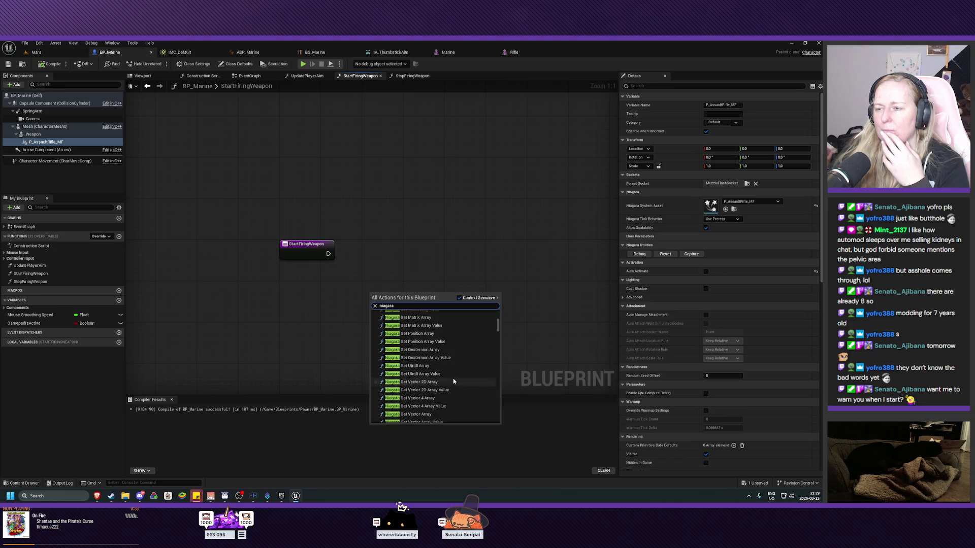
pyautogui.scroll(-1, 453, 379)
pyautogui.scroll(-2, 453, 379)
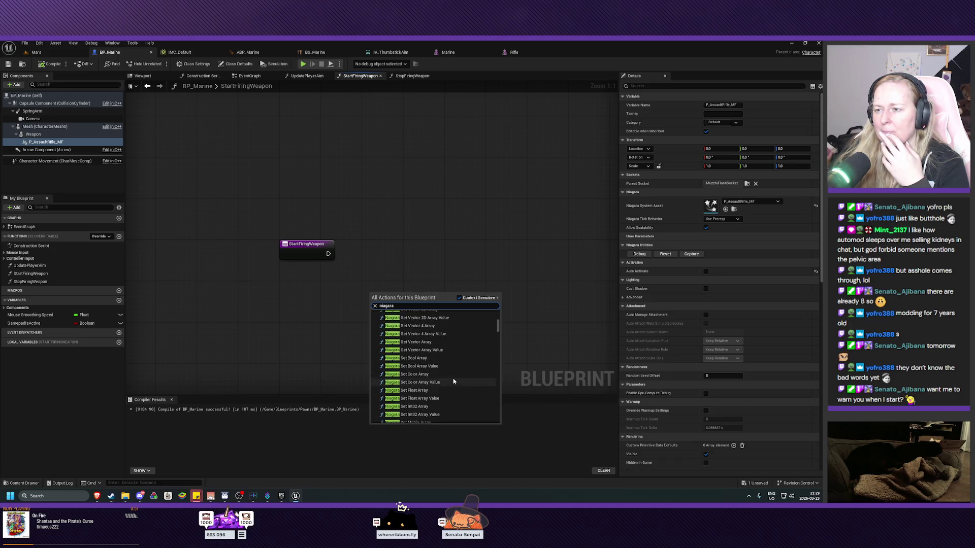
pyautogui.scroll(-3, 453, 379)
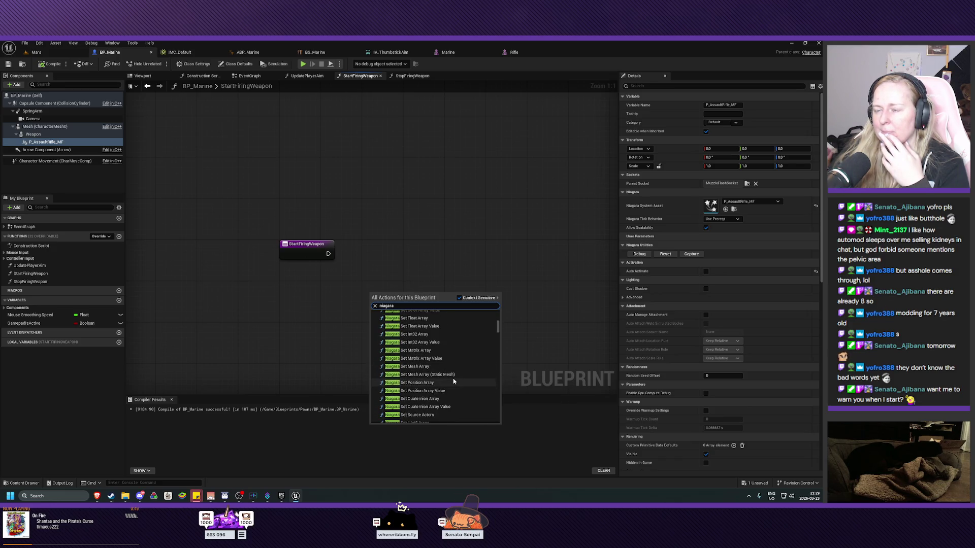
pyautogui.scroll(-1, 453, 381)
pyautogui.scroll(-1, 453, 381)
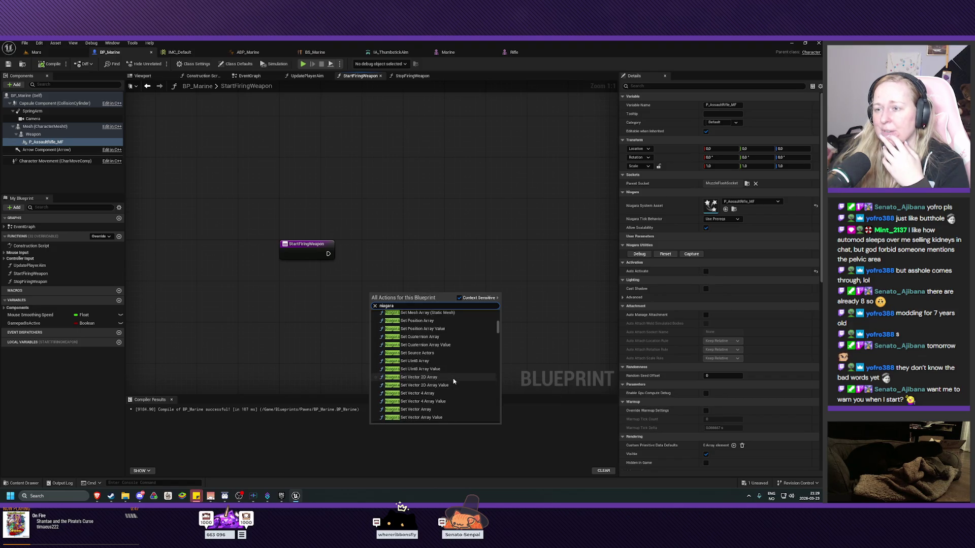
pyautogui.scroll(-1, 454, 381)
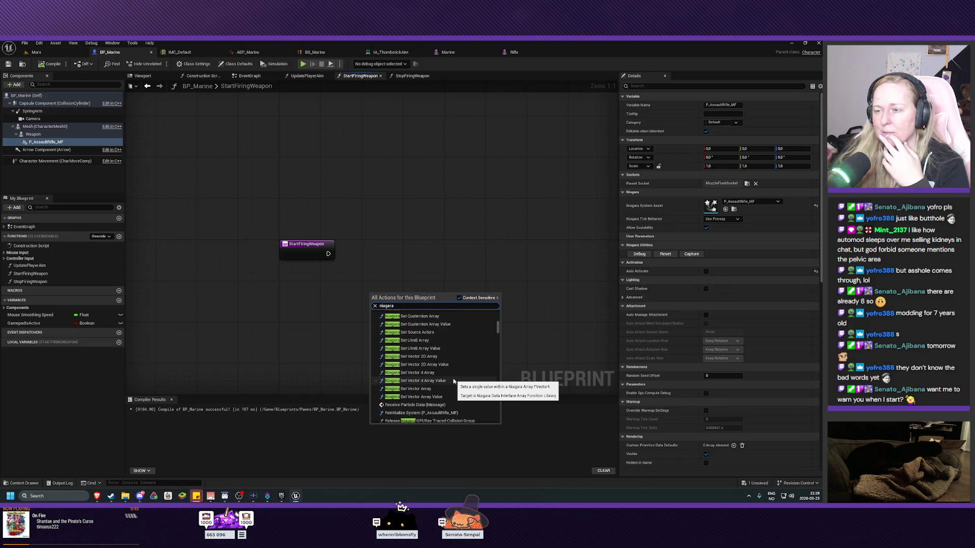
pyautogui.scroll(-1, 454, 381)
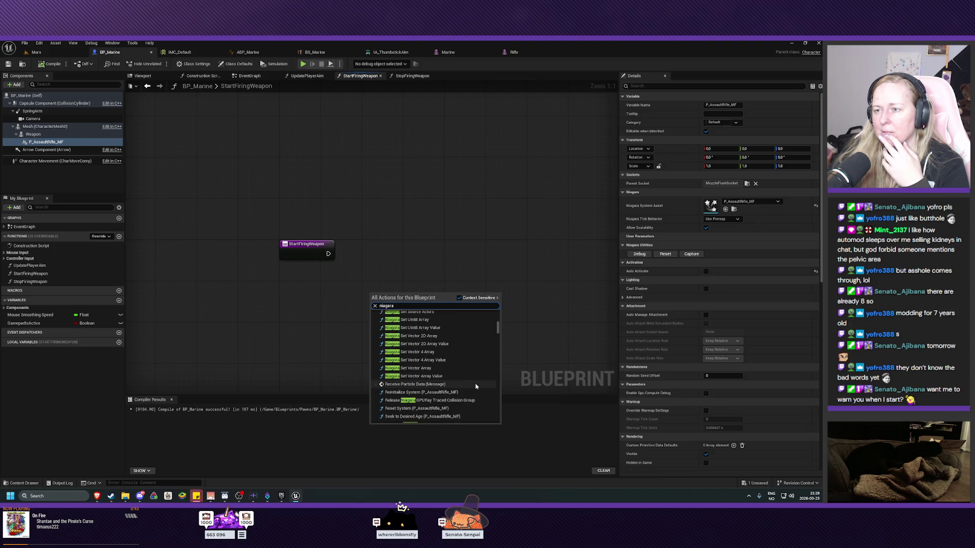
pyautogui.scroll(-1, 472, 386)
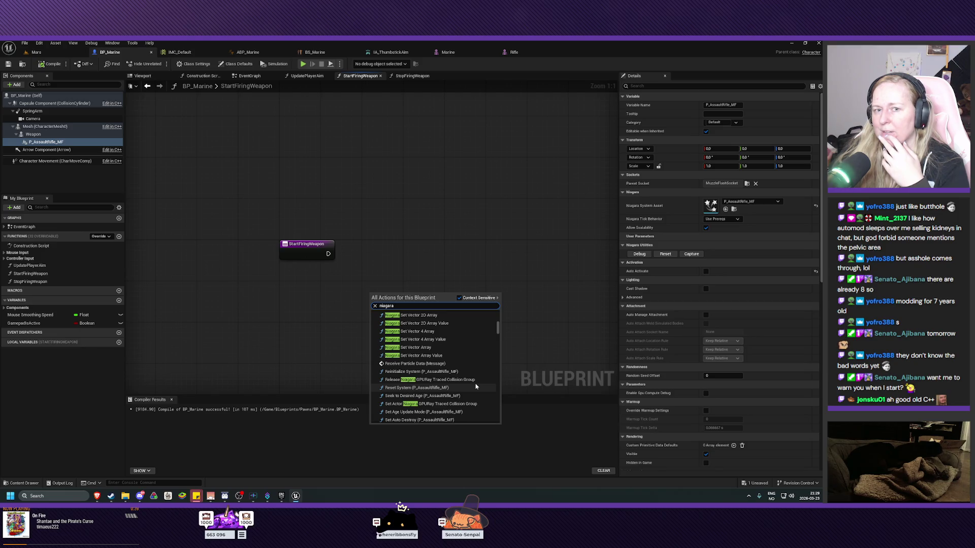
pyautogui.scroll(-1, 476, 387)
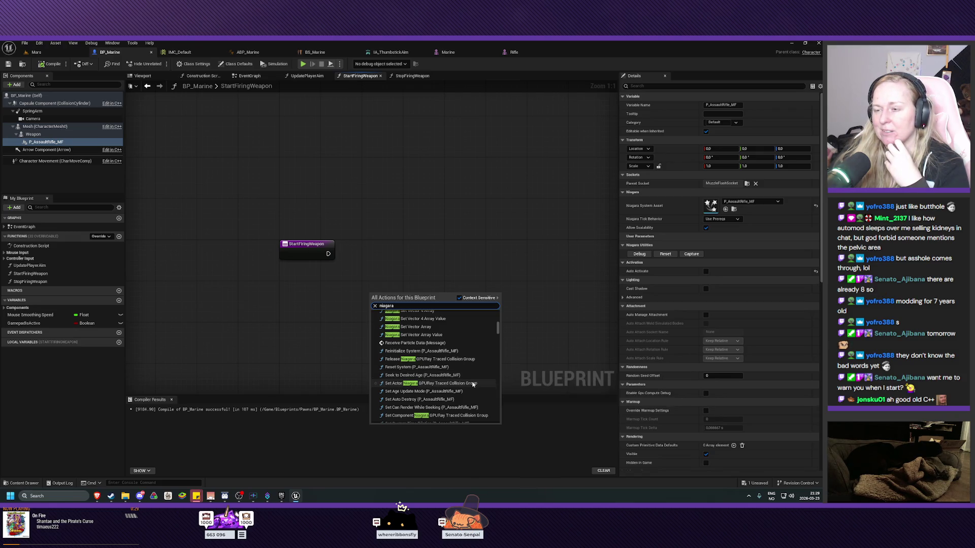
pyautogui.scroll(-1, 473, 385)
pyautogui.scroll(-1, 472, 385)
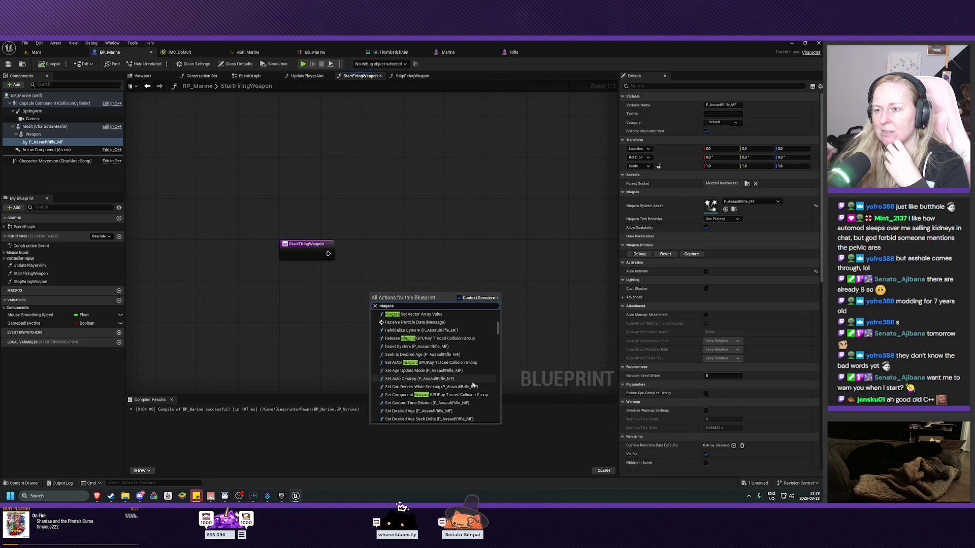
pyautogui.scroll(-1, 473, 385)
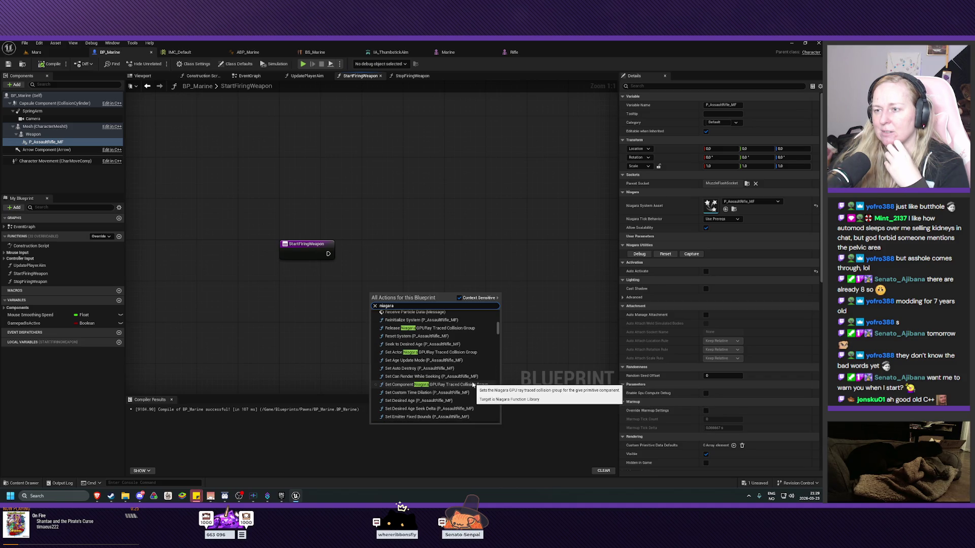
pyautogui.scroll(-6, 472, 385)
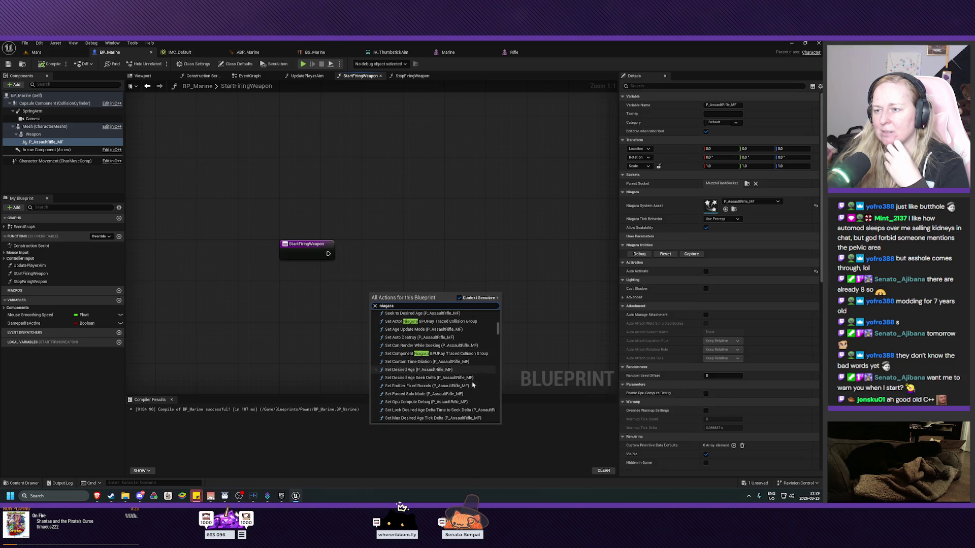
pyautogui.scroll(-5, 472, 385)
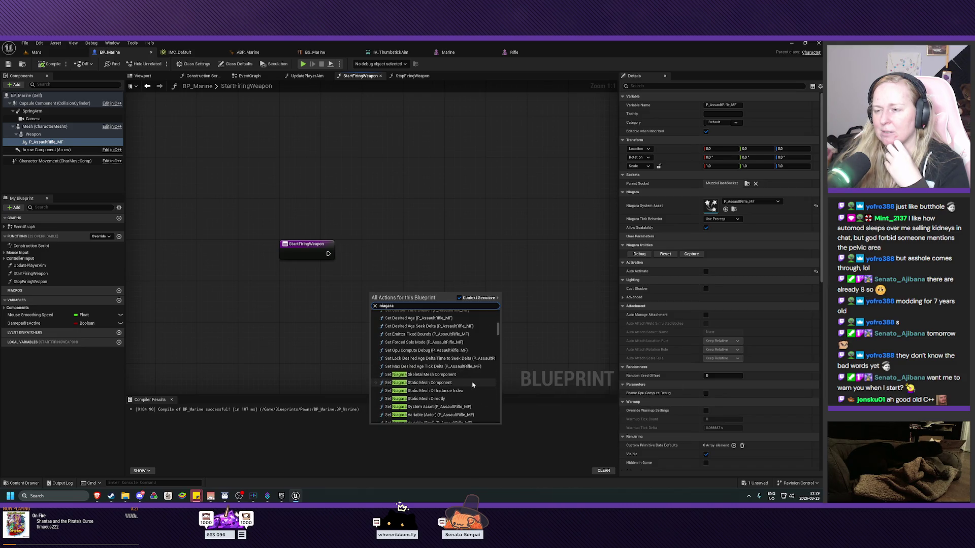
pyautogui.click(436, 264)
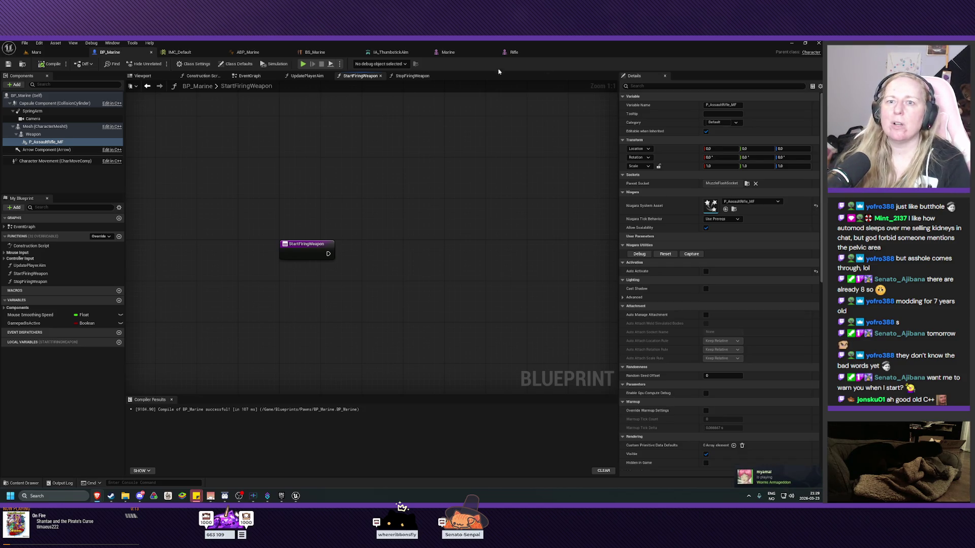
# Step: Add a Niagara Particle System component, then switch to the forum thread on activating Niagara effects
pyautogui.click(14, 85)
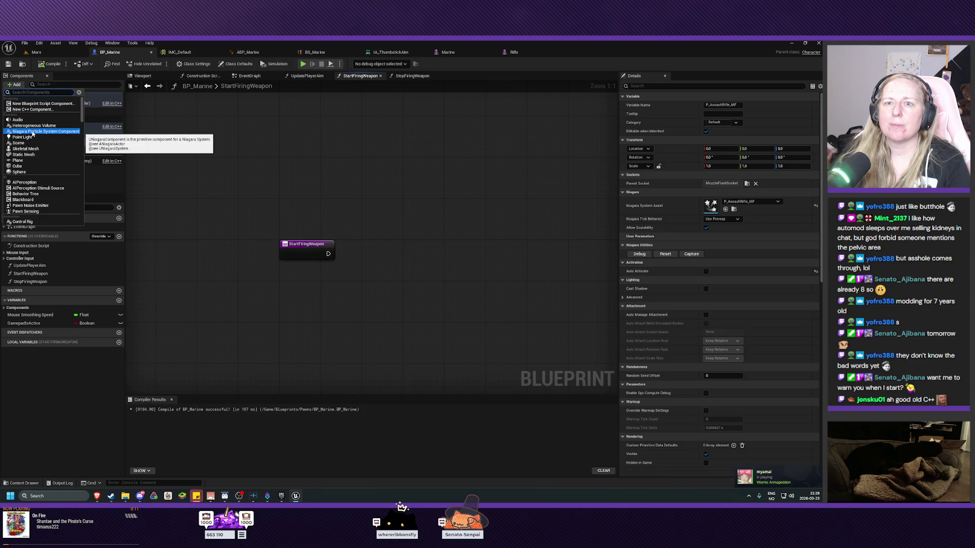
pyautogui.click(32, 131)
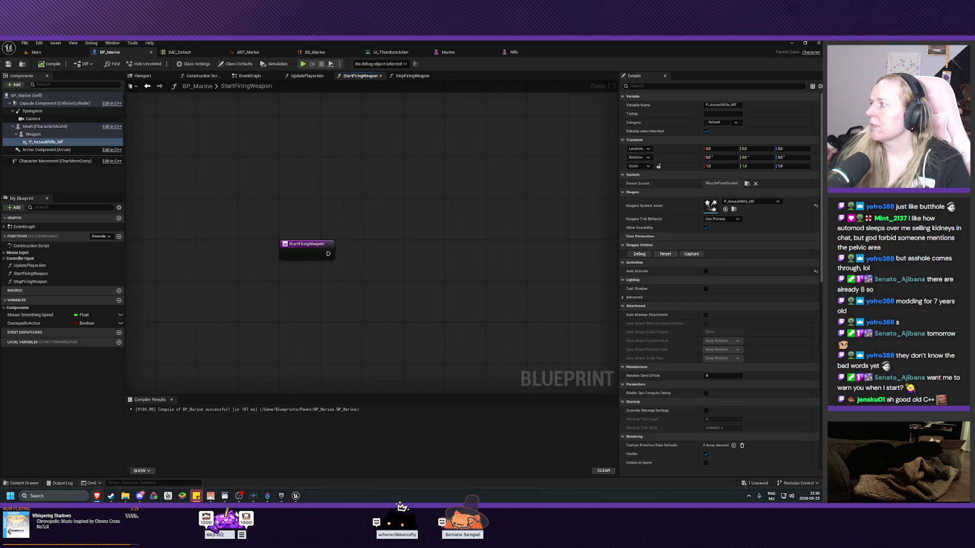
pyautogui.hotkey('alt', 'Tab')
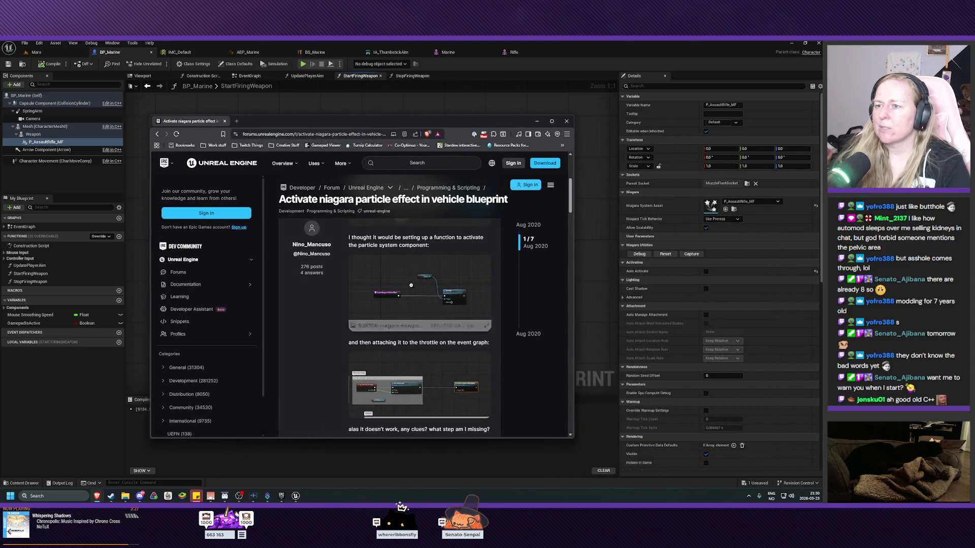
# Step: Enlarge the forum post's example blueprint screenshot, then move the browser aside to reveal StartFiringWeapon
pyautogui.click(369, 288)
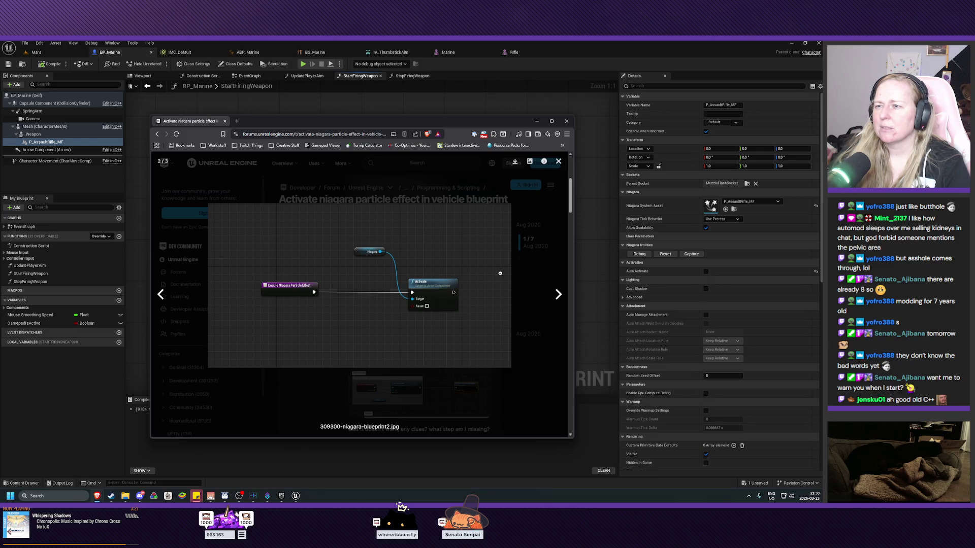
pyautogui.moveTo(416, 120); pyautogui.dragTo(974, 137)
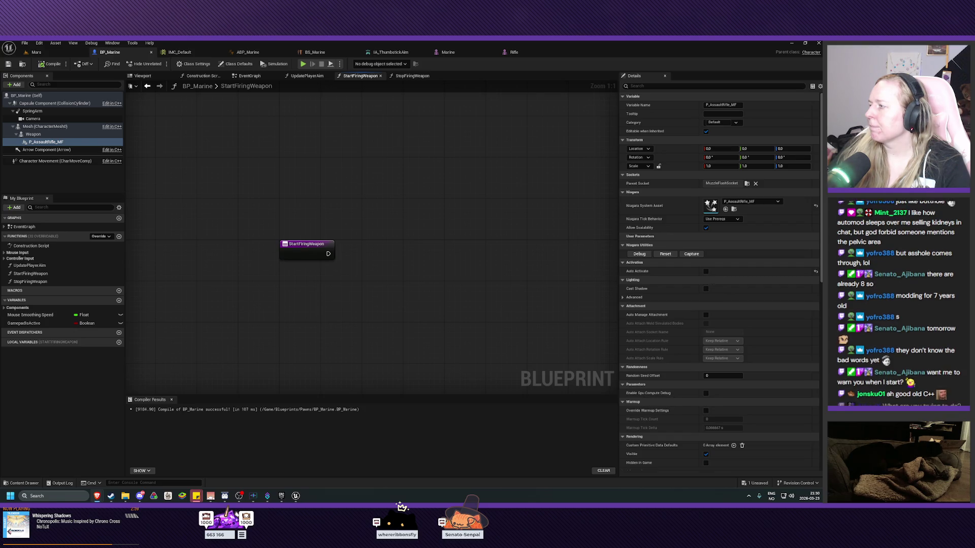
pyautogui.rightClick(378, 263)
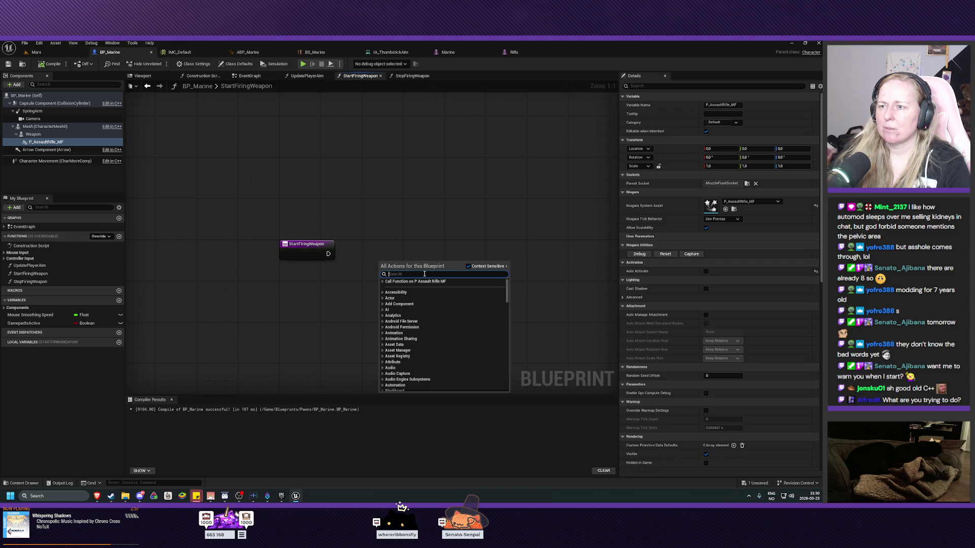
pyautogui.write('enable')
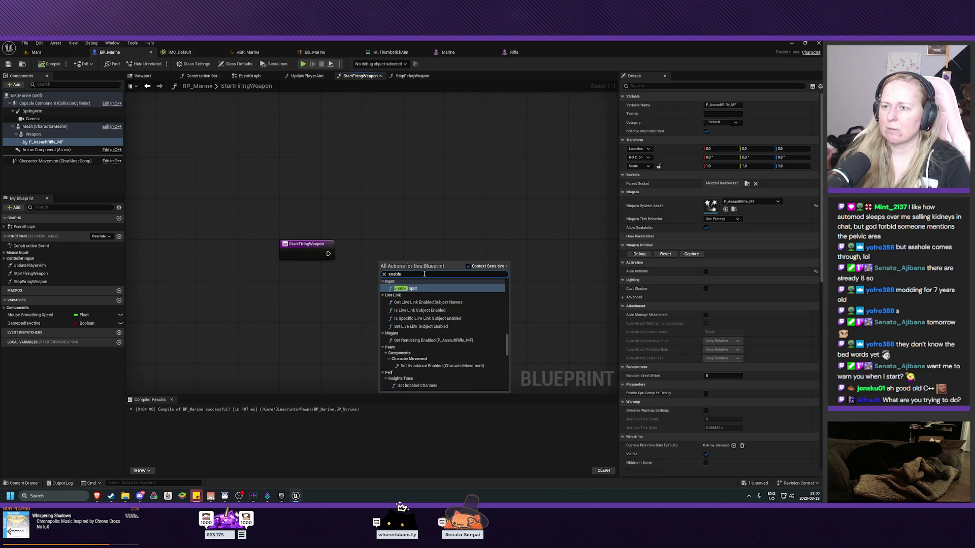
pyautogui.write(' niagara')
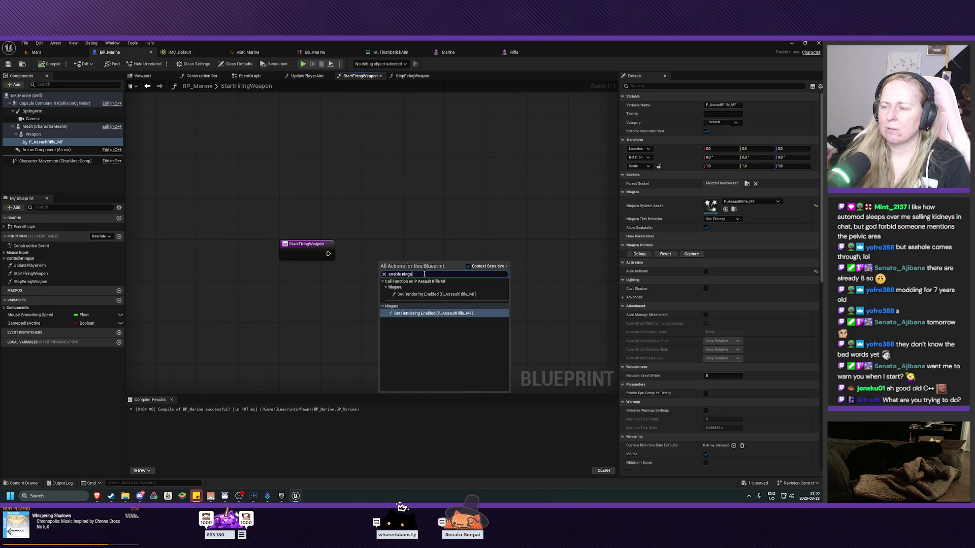
pyautogui.click(468, 266)
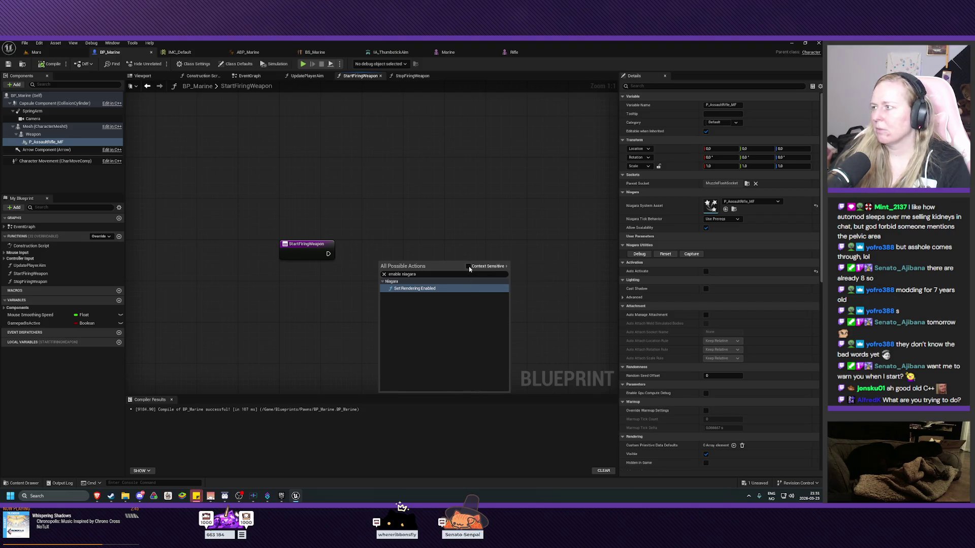
pyautogui.click(468, 266)
pyautogui.press('Escape')
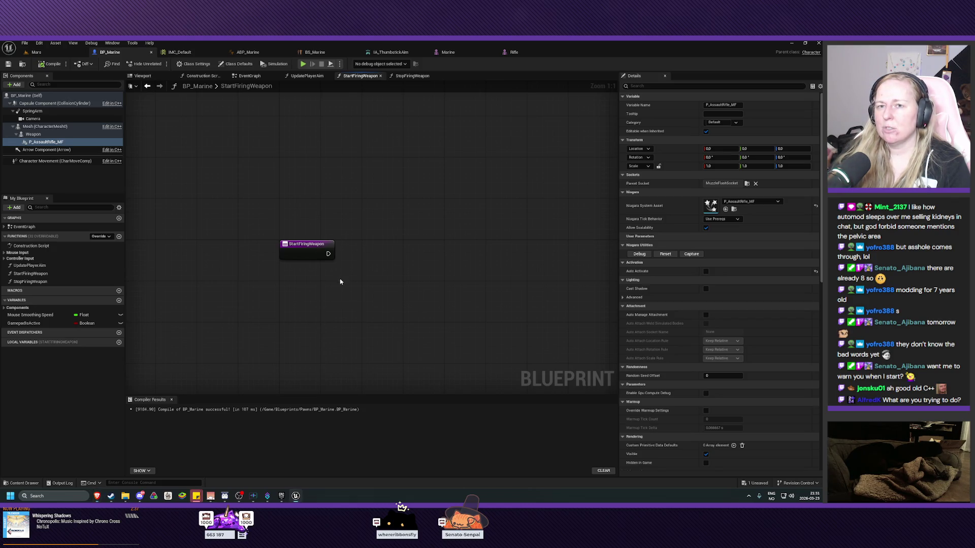
pyautogui.moveTo(343, 283); pyautogui.dragTo(322, 297)
pyautogui.click(143, 75)
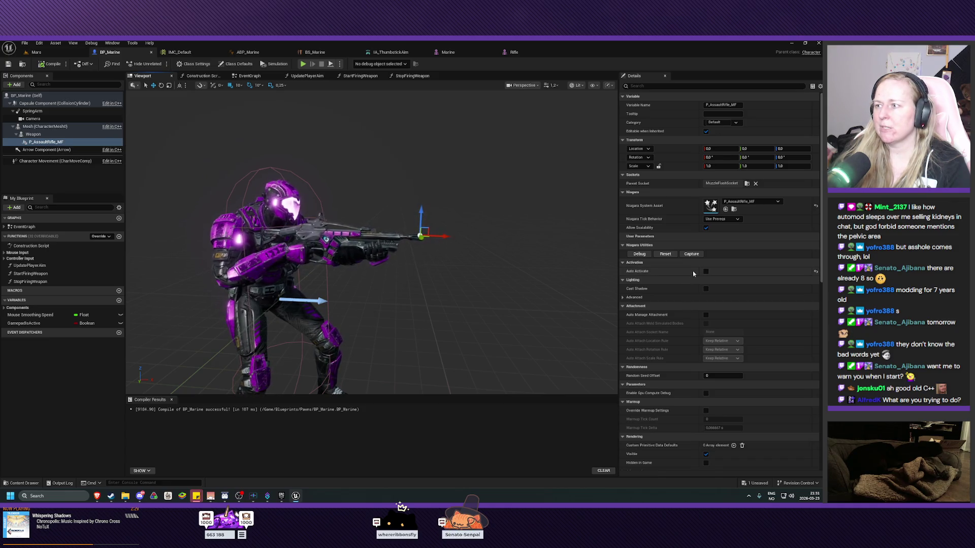
# Step: Tick and untick Auto Activate to preview the muzzle flash, then return to StartFiringWeapon
pyautogui.click(706, 272)
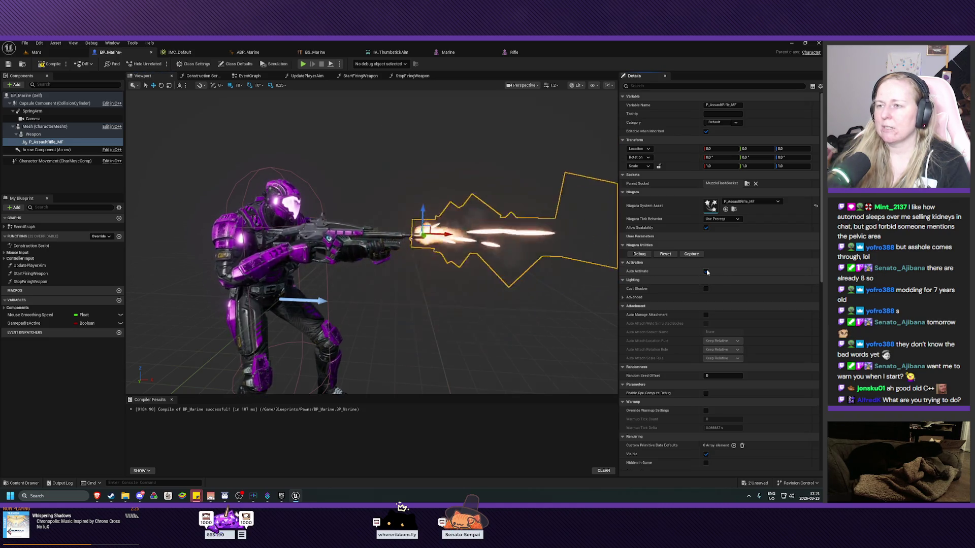
pyautogui.click(706, 272)
pyautogui.click(360, 76)
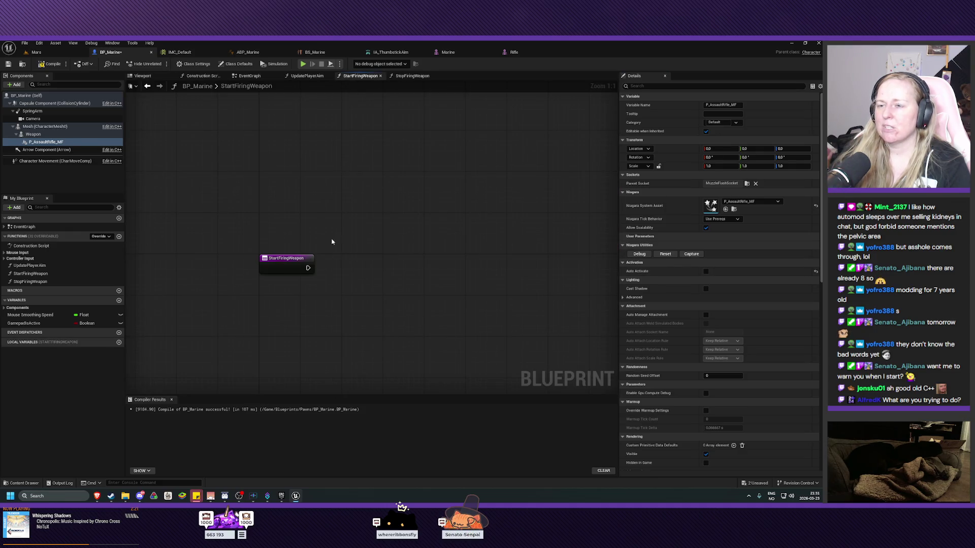
# Step: In StartFiringWeapon's action menu, browse the Niagara Data Channel and Niagara Sim Cache categories
pyautogui.click(405, 76)
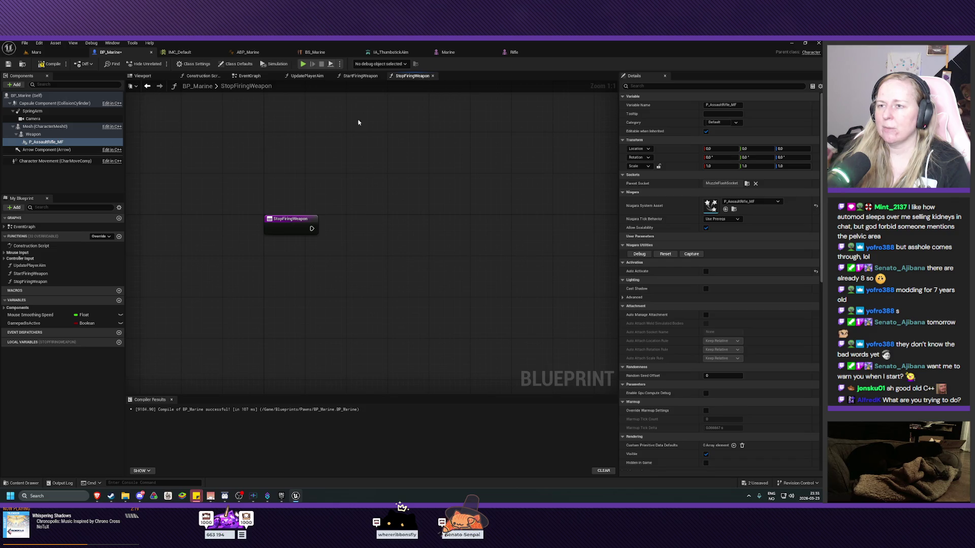
pyautogui.click(359, 77)
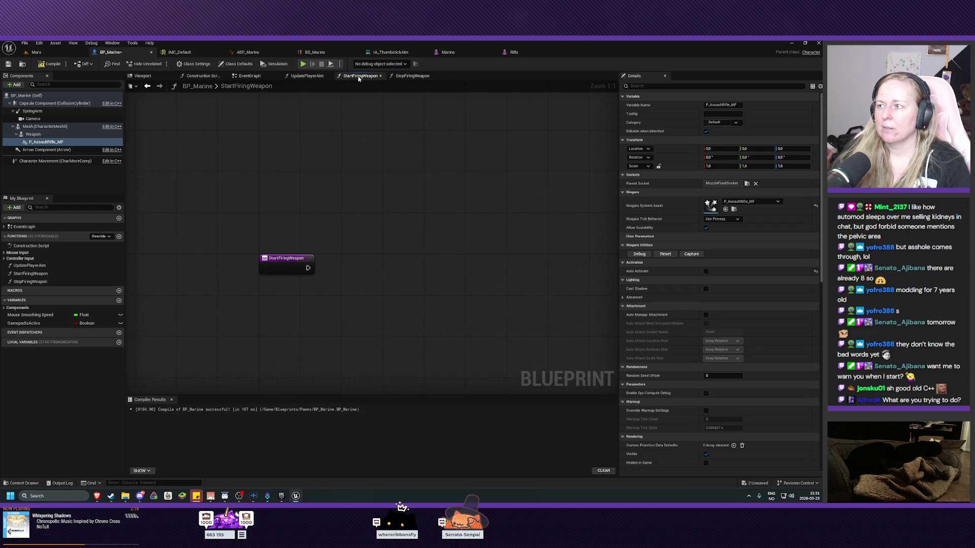
pyautogui.rightClick(362, 242)
pyautogui.scroll(-3, 429, 338)
pyautogui.moveTo(490, 276)
pyautogui.mouseDown()
pyautogui.moveTo(491, 333)
pyautogui.moveTo(490, 324)
pyautogui.mouseUp()
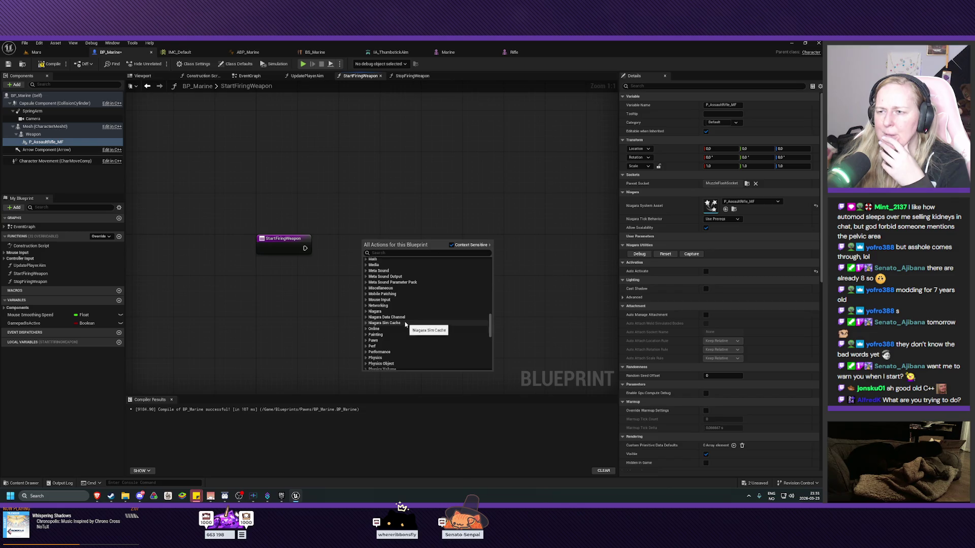
pyautogui.click(365, 318)
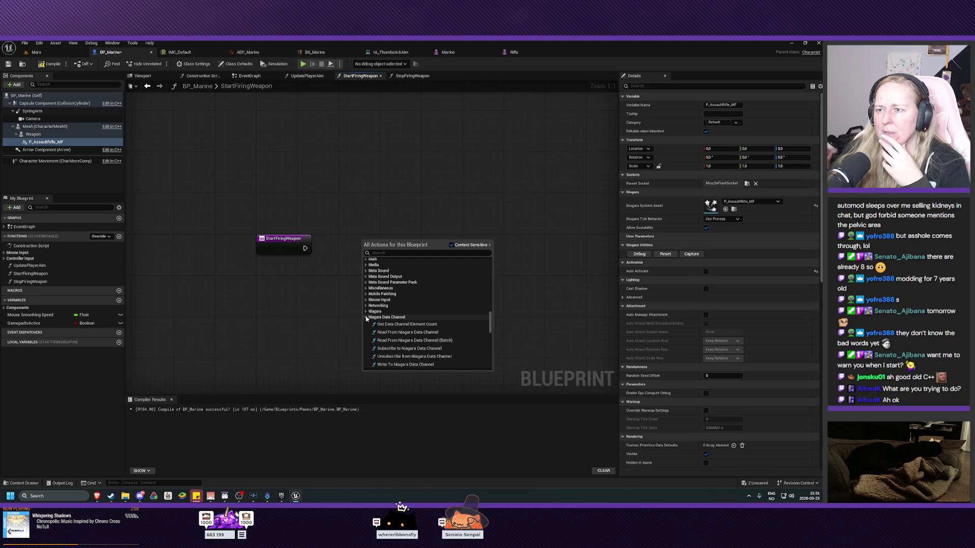
pyautogui.scroll(-2, 437, 322)
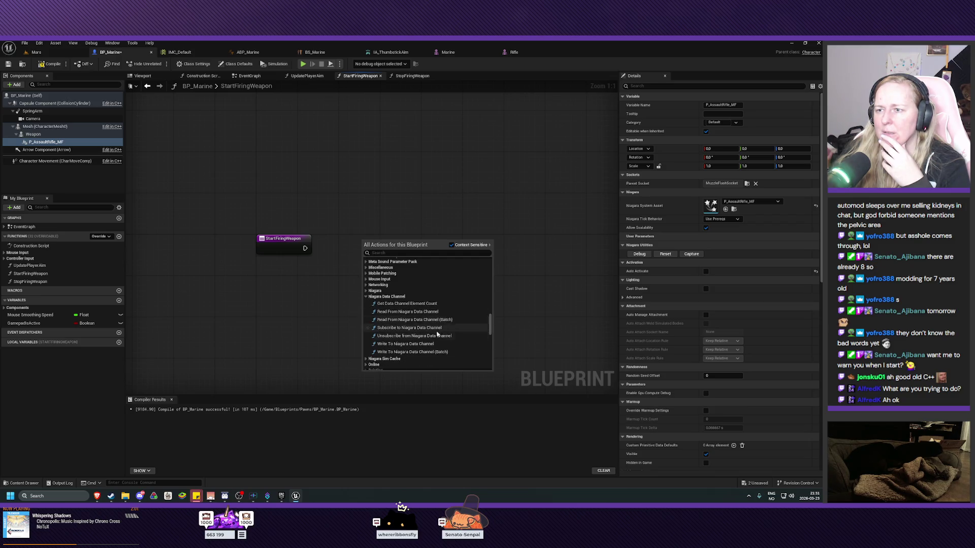
pyautogui.click(367, 297)
pyautogui.click(366, 303)
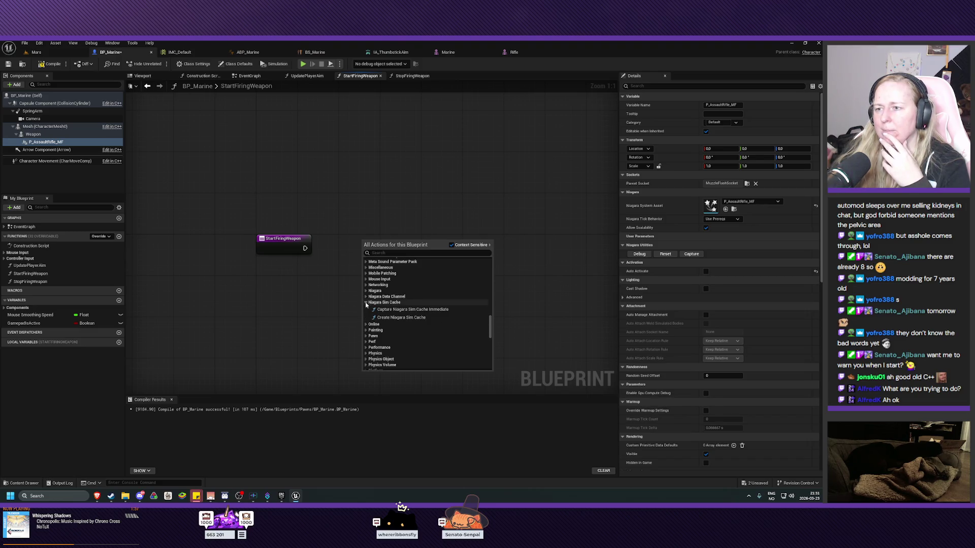
pyautogui.click(366, 303)
# Step: Search actions for 'enable niagara' and add Set Rendering Enabled for the rifle muzzle flash
pyautogui.click(391, 253)
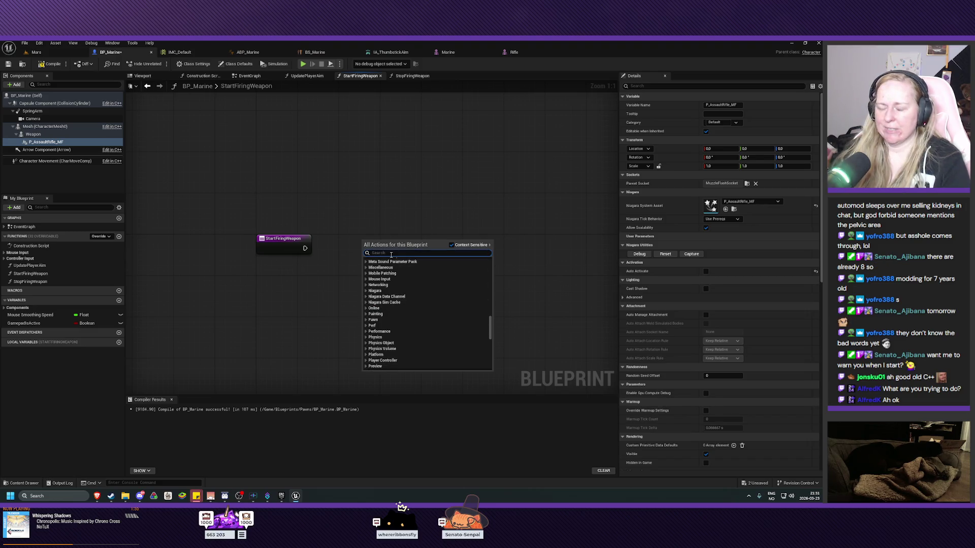
pyautogui.write('enable')
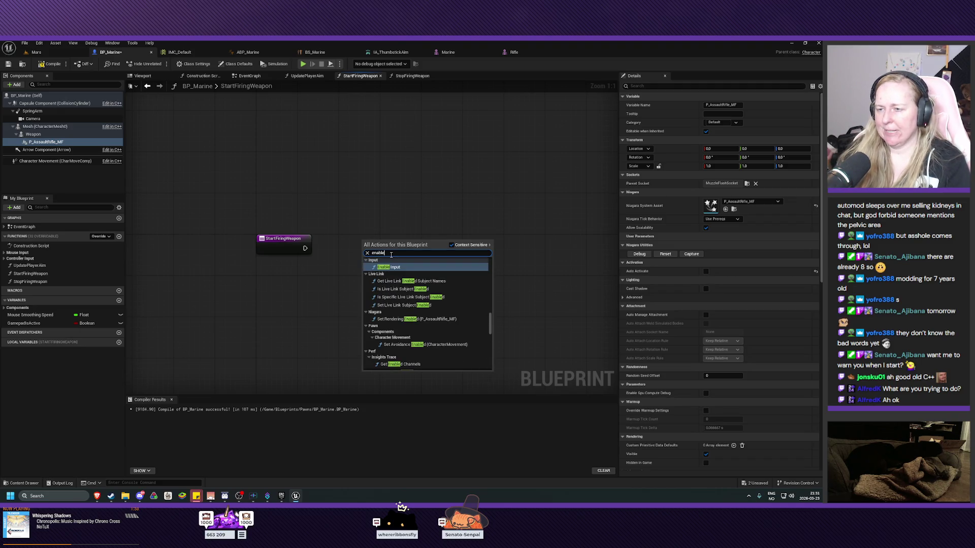
pyautogui.write(' niagara')
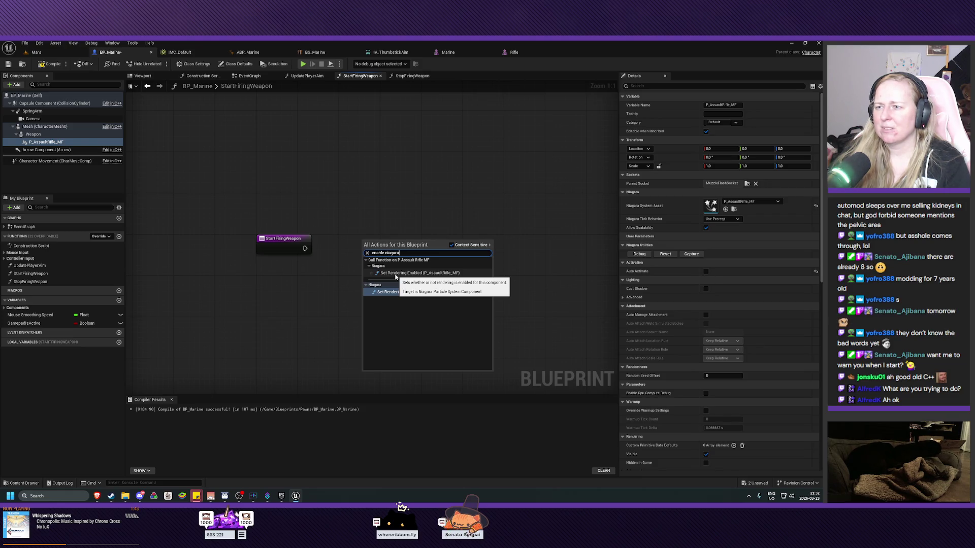
pyautogui.click(396, 275)
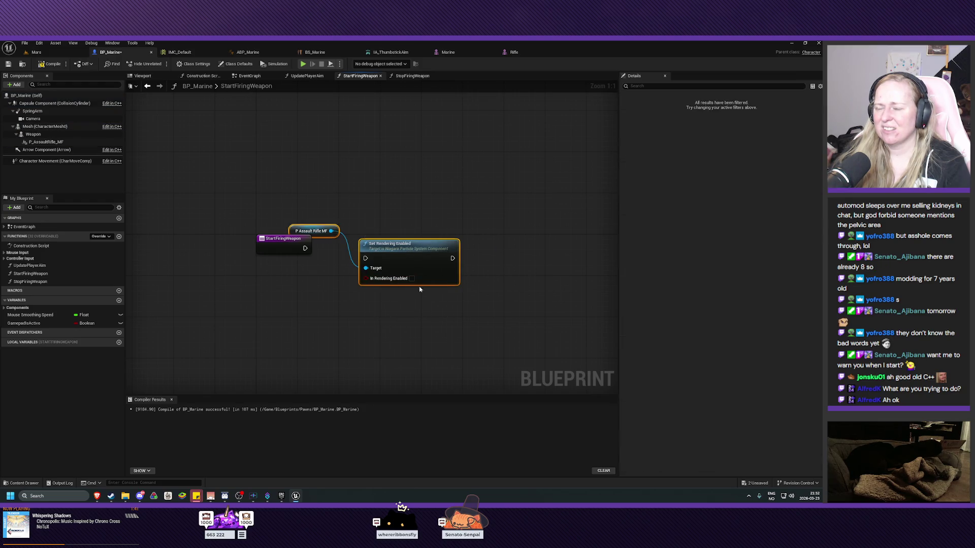
# Step: Arrange Set Rendering Enabled beside StartFiringWeapon with the rifle getter below the entry node
pyautogui.moveTo(412, 249); pyautogui.dragTo(417, 228)
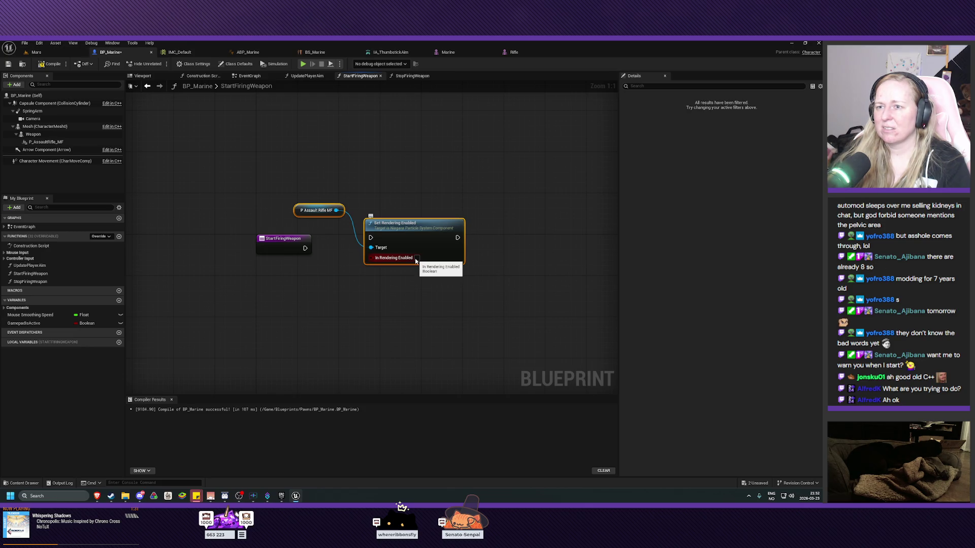
pyautogui.moveTo(405, 227); pyautogui.dragTo(394, 273)
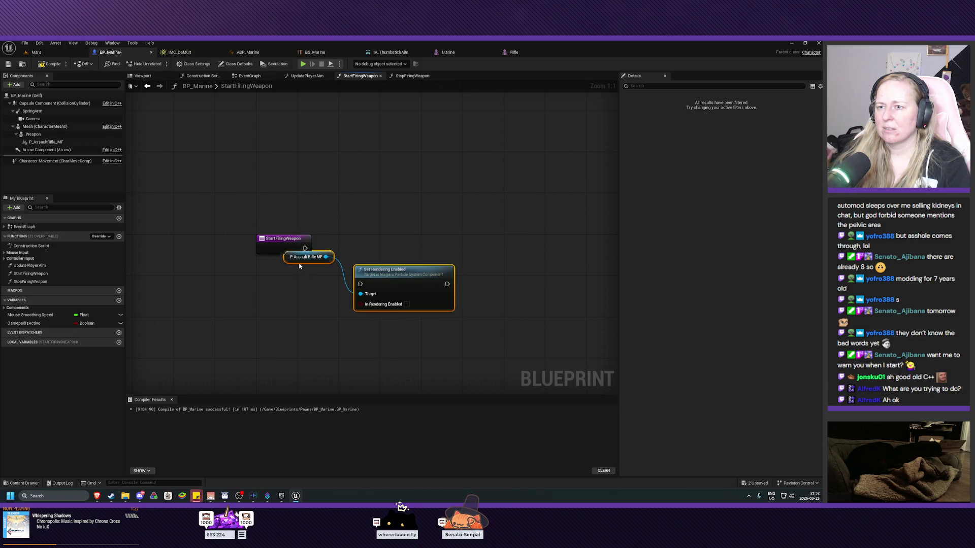
pyautogui.moveTo(301, 261)
pyautogui.mouseDown()
pyautogui.moveTo(292, 300)
pyautogui.moveTo(309, 265)
pyautogui.moveTo(296, 312)
pyautogui.mouseUp()
pyautogui.click(339, 283)
pyautogui.moveTo(389, 275); pyautogui.dragTo(367, 234)
pyautogui.moveTo(300, 308)
pyautogui.mouseDown()
pyautogui.moveTo(290, 272)
pyautogui.moveTo(356, 254)
pyautogui.moveTo(345, 248)
pyautogui.mouseUp()
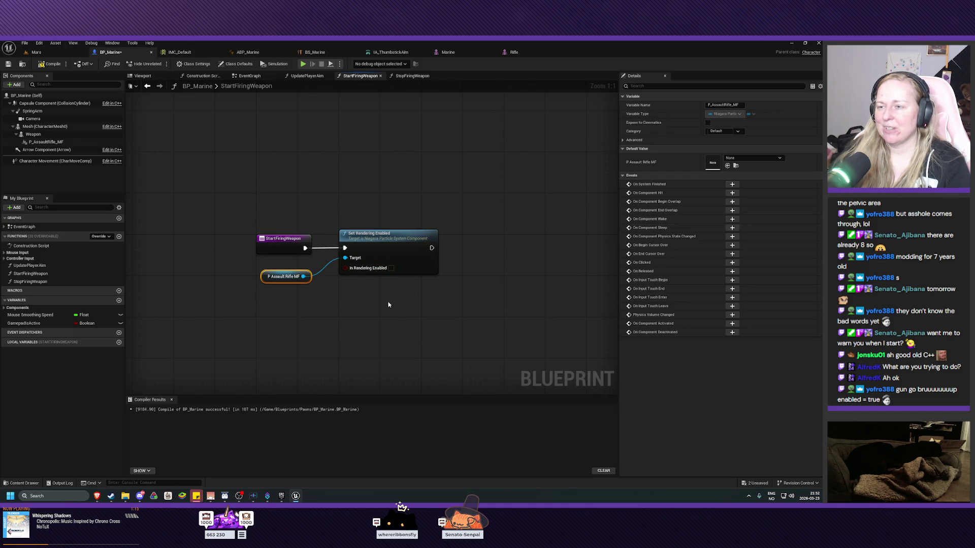
# Step: Tick In Rendering Enabled on the node, then compile and save BP_Marine
pyautogui.click(391, 269)
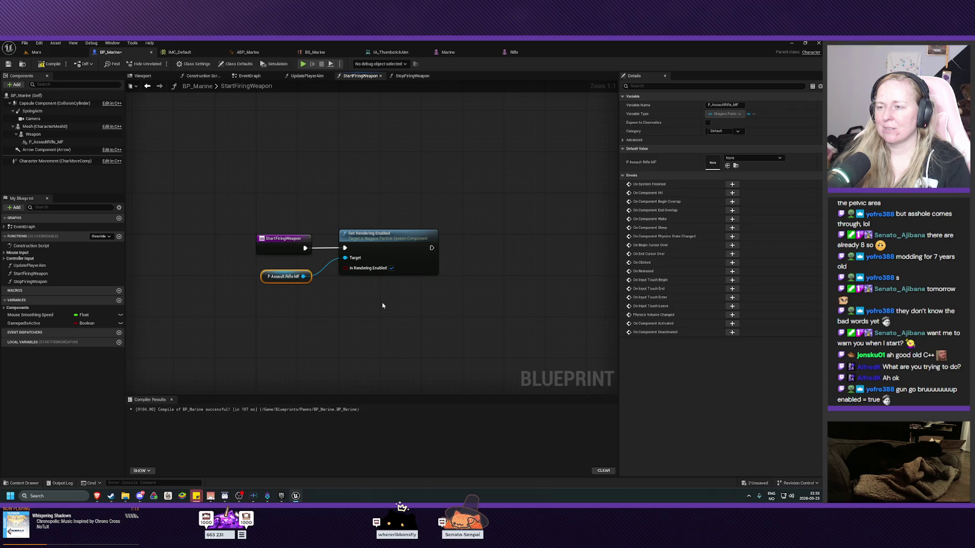
pyautogui.click(49, 64)
pyautogui.click(8, 64)
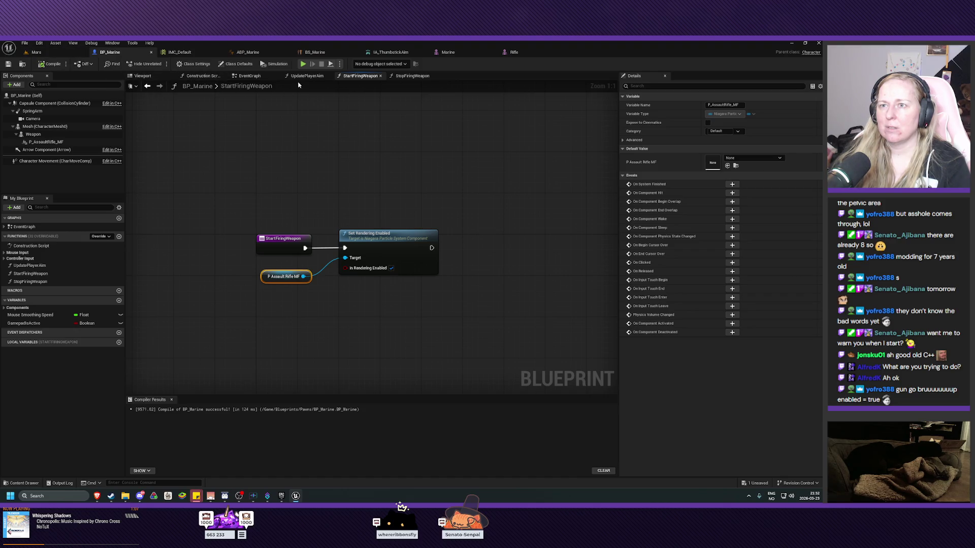
# Step: Close the UpdatePlayerAim graph and start a Play session in the Mars level
pyautogui.click(328, 76)
pyautogui.click(249, 76)
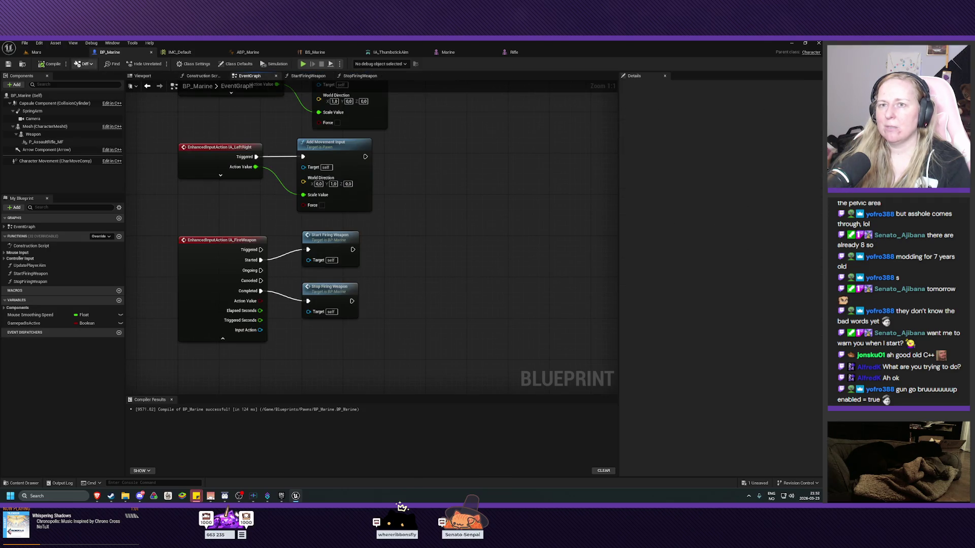
pyautogui.hotkey('ctrl', 'Tab')
pyautogui.click(162, 64)
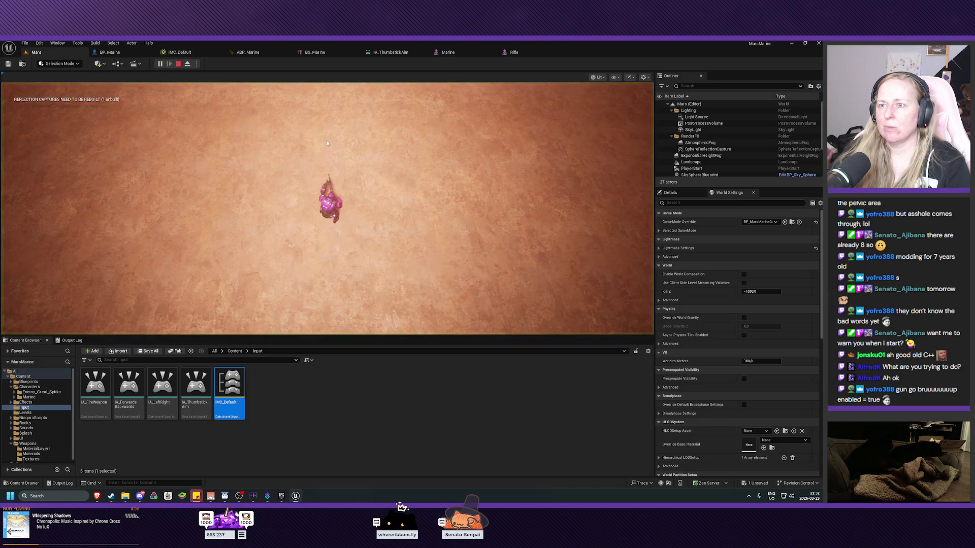
# Step: Move the marine briefly, end the play test with Esc, and return to BP_Marine
pyautogui.press('d')
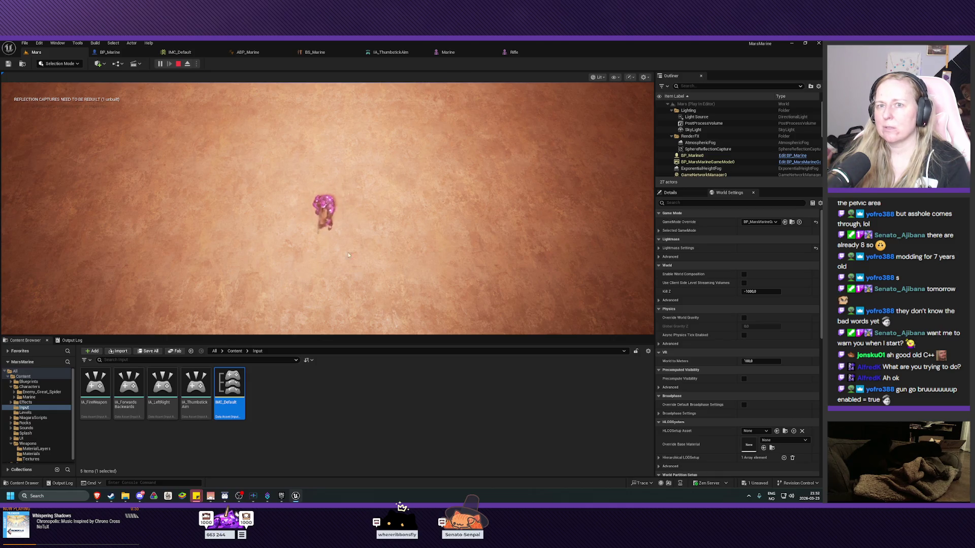
pyautogui.press('Escape')
pyautogui.moveTo(415, 228); pyautogui.dragTo(415, 195)
pyautogui.click(109, 52)
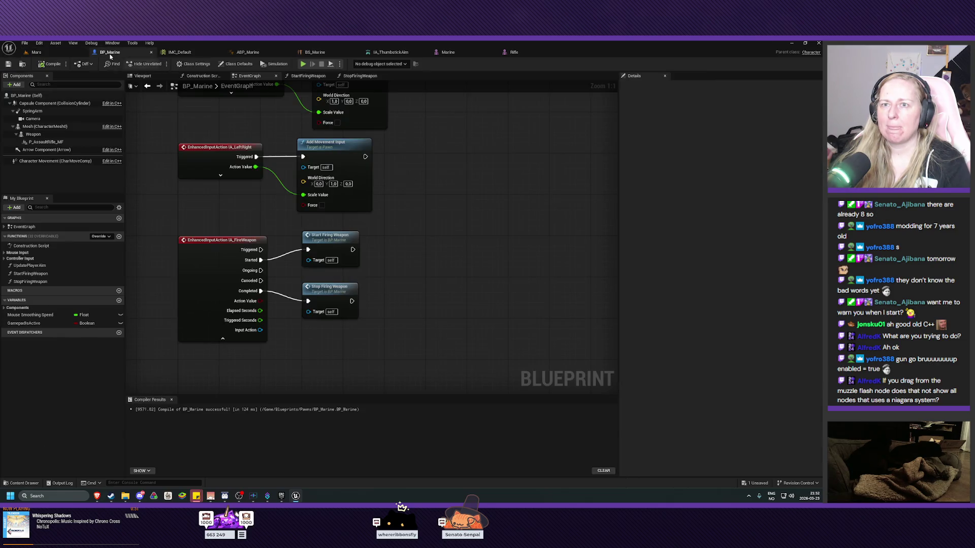
# Step: In StartFiringWeapon, delete the Set Rendering Enabled node and the rifle getter
pyautogui.doubleClick(324, 243)
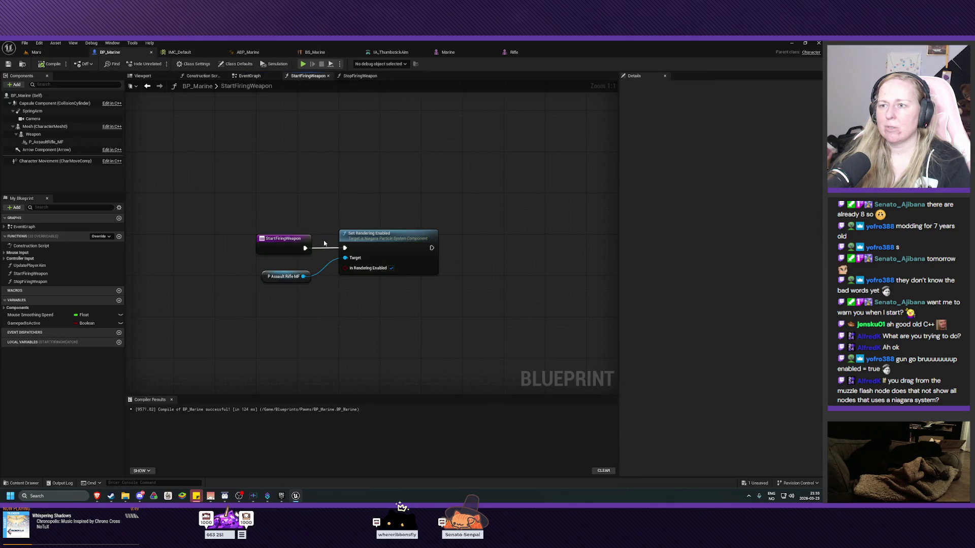
pyautogui.moveTo(418, 179); pyautogui.dragTo(368, 309)
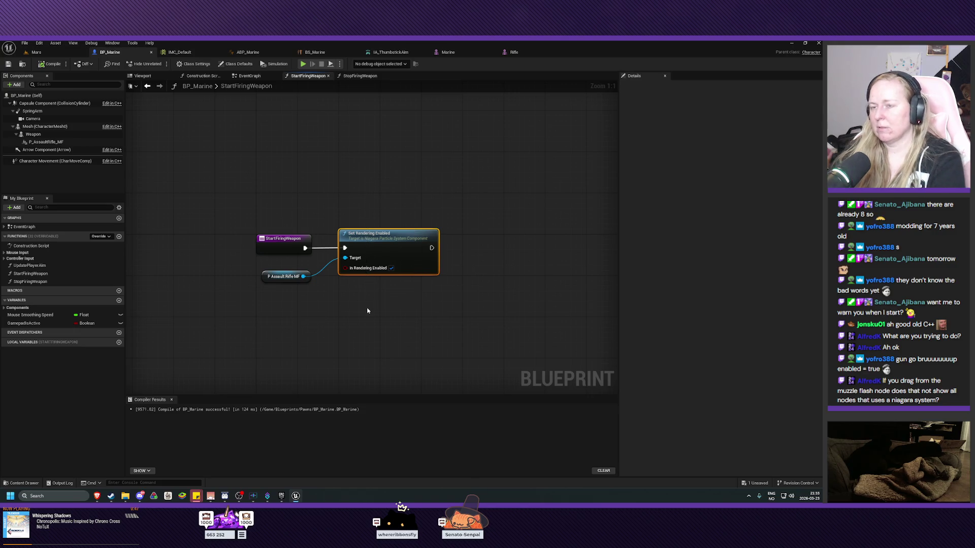
pyautogui.press('Delete')
pyautogui.click(288, 278)
pyautogui.press('Delete')
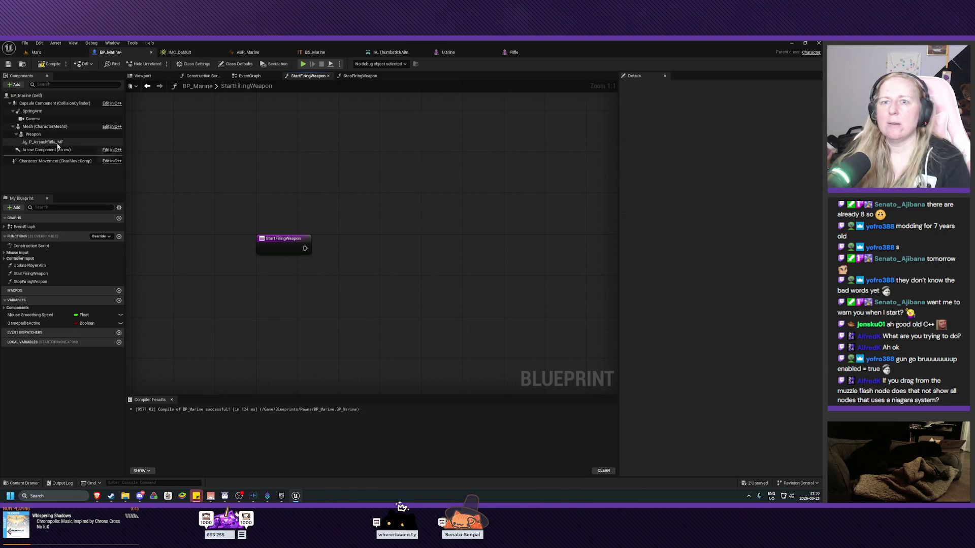
# Step: Add a fresh P_AssaultRifle_MF getter below the entry node and browse its Niagara actions
pyautogui.click(46, 141)
pyautogui.moveTo(46, 142); pyautogui.dragTo(347, 306)
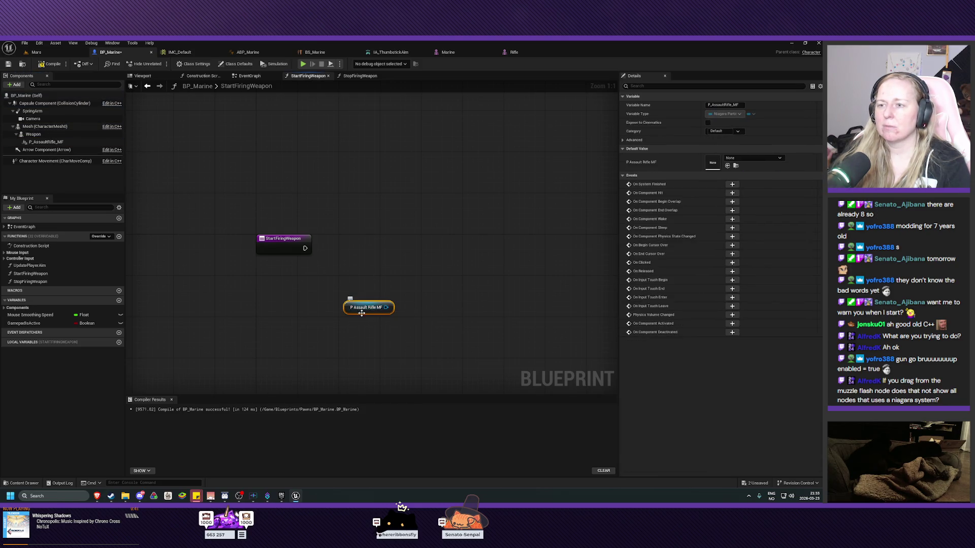
pyautogui.moveTo(347, 307)
pyautogui.mouseDown()
pyautogui.moveTo(262, 293)
pyautogui.moveTo(368, 290)
pyautogui.moveTo(378, 261)
pyautogui.mouseUp()
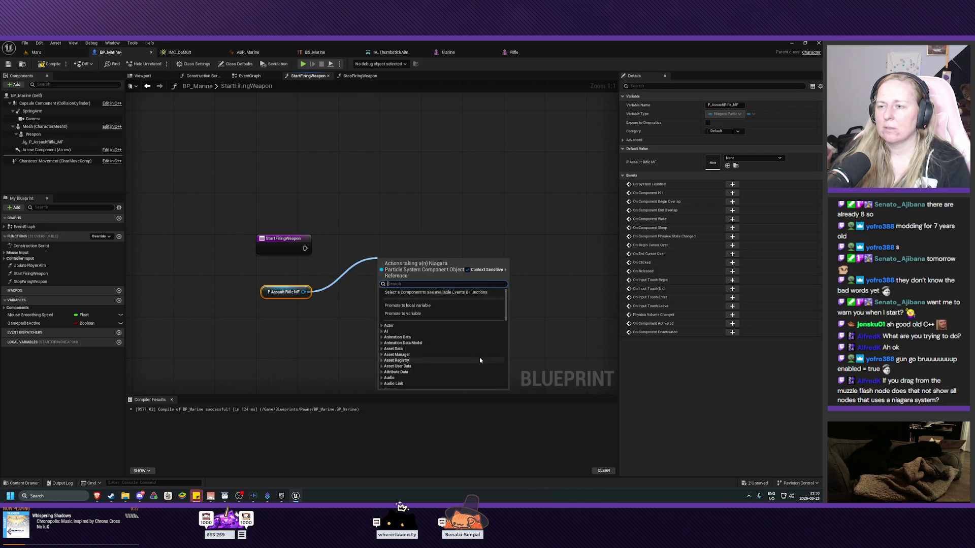
pyautogui.scroll(-10, 480, 360)
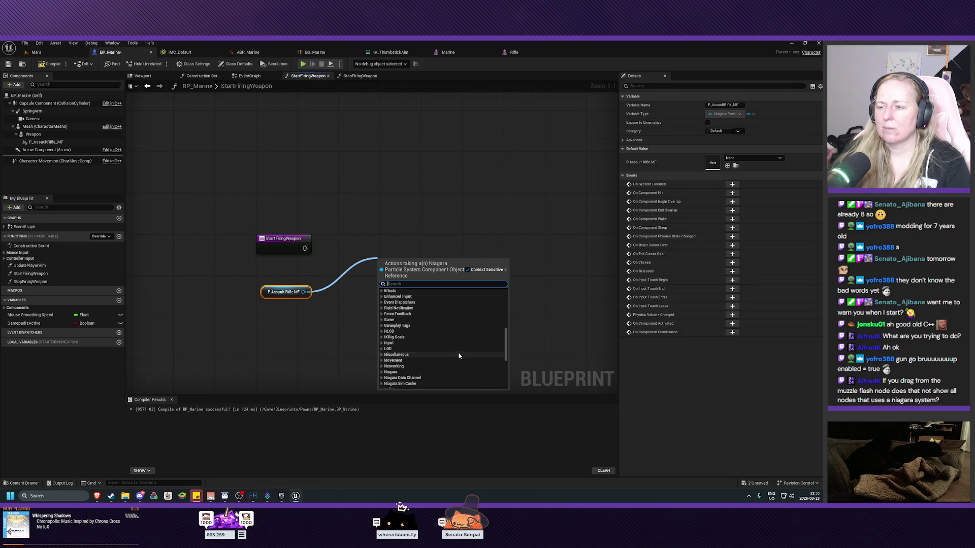
pyautogui.click(459, 352)
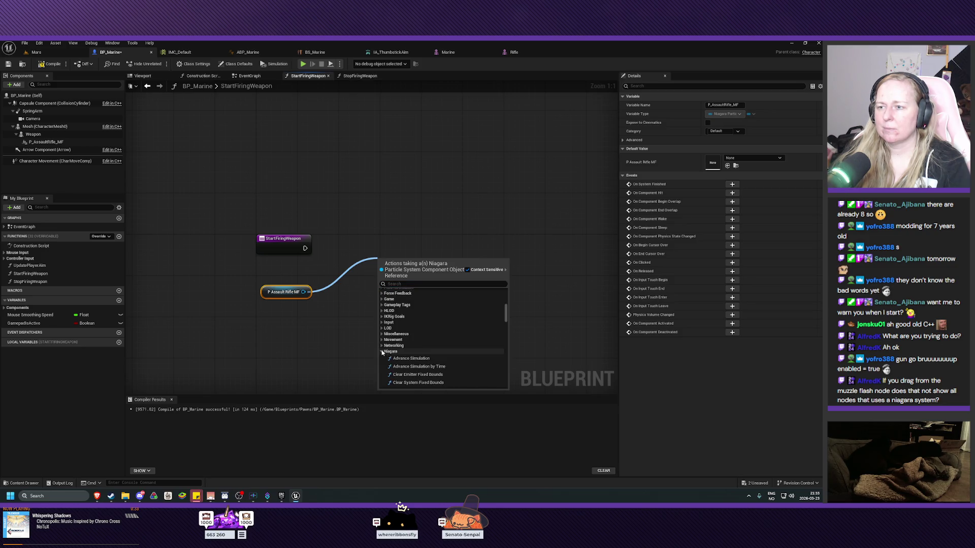
pyautogui.scroll(-2, 472, 357)
pyautogui.scroll(-3, 475, 358)
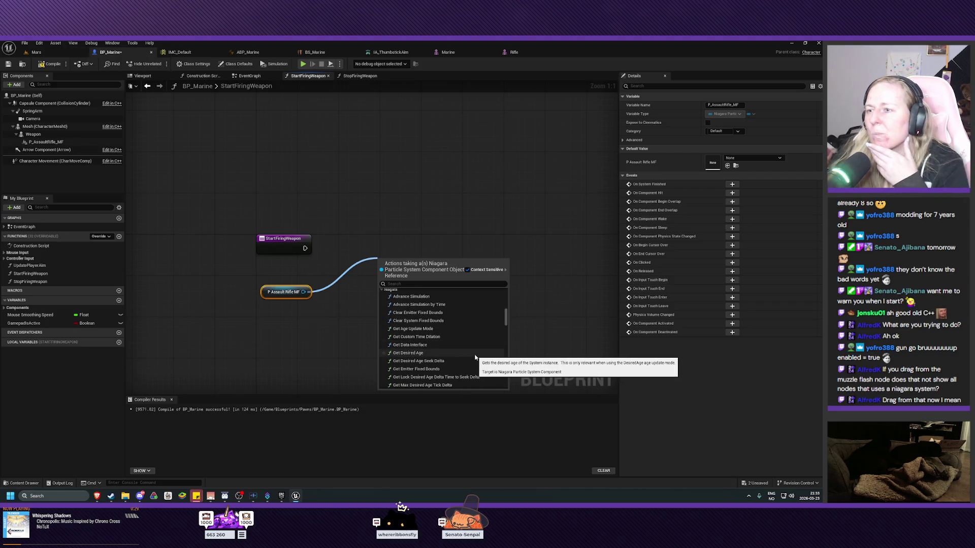